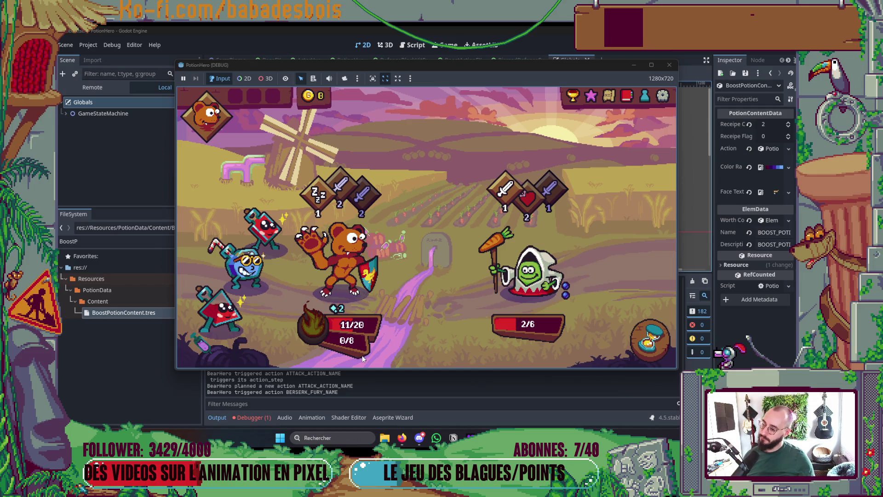
Play out the combat turns to victory, accept the rewards, and stop the running game.
left_click(658, 340)
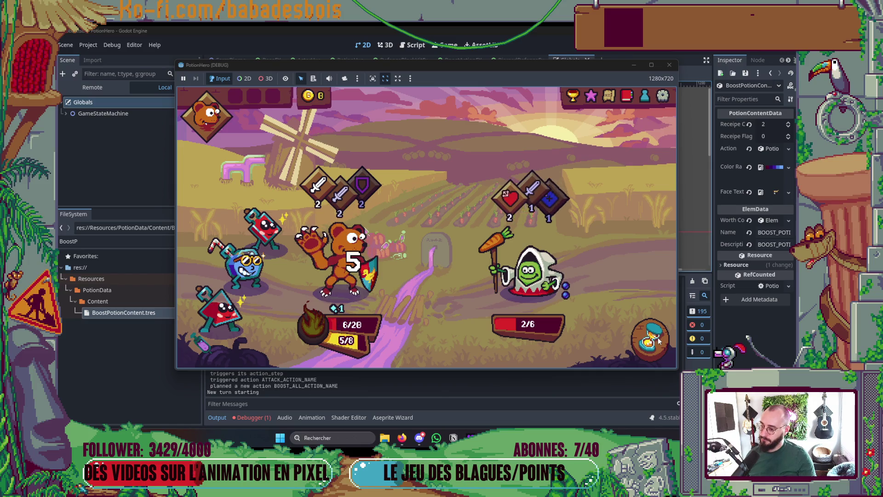
left_click(658, 337)
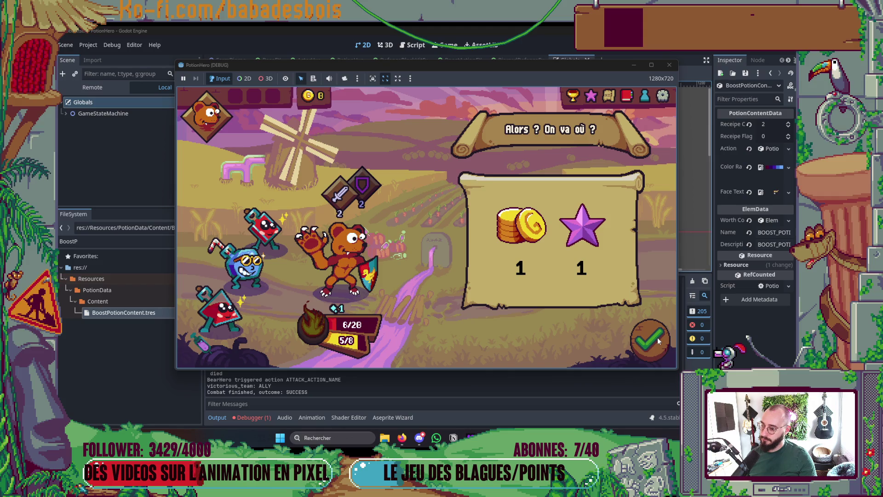
left_click(657, 337)
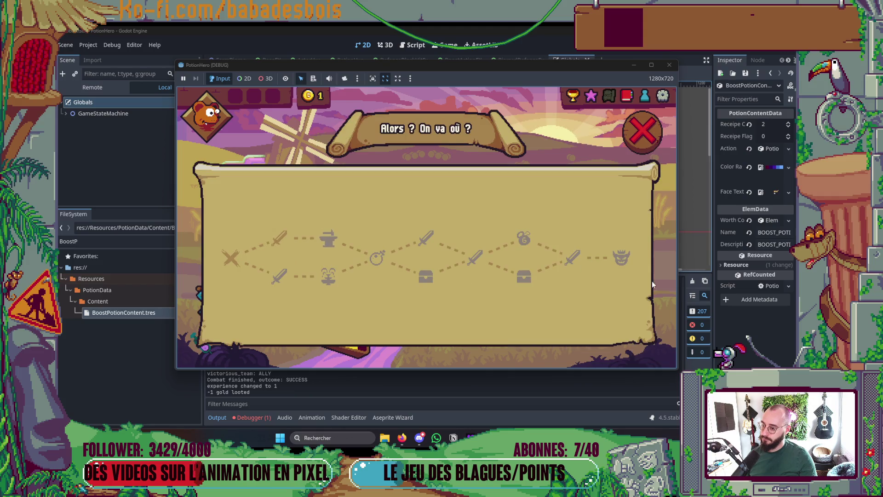
left_click(668, 65)
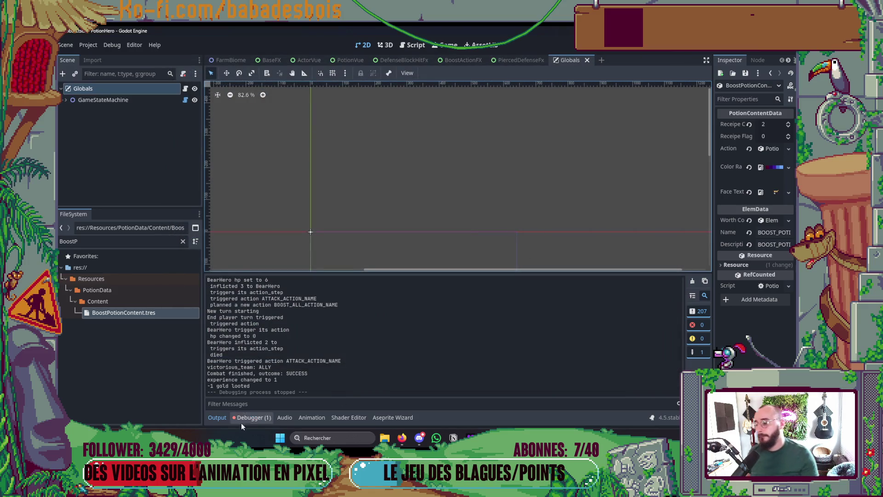
Play the PiercedDefense effect sprite's animation in Aseprite, then switch back to Godot.
left_click(215, 417)
left_click(393, 416)
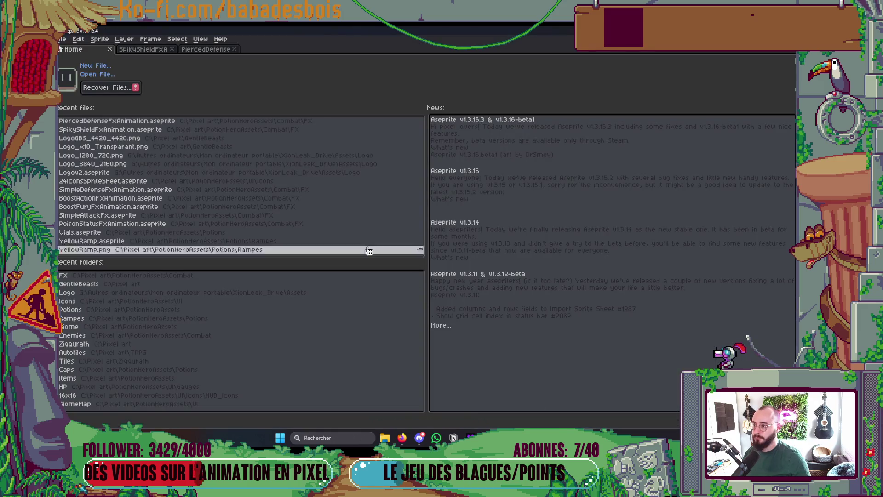
left_click(143, 50)
left_click(200, 49)
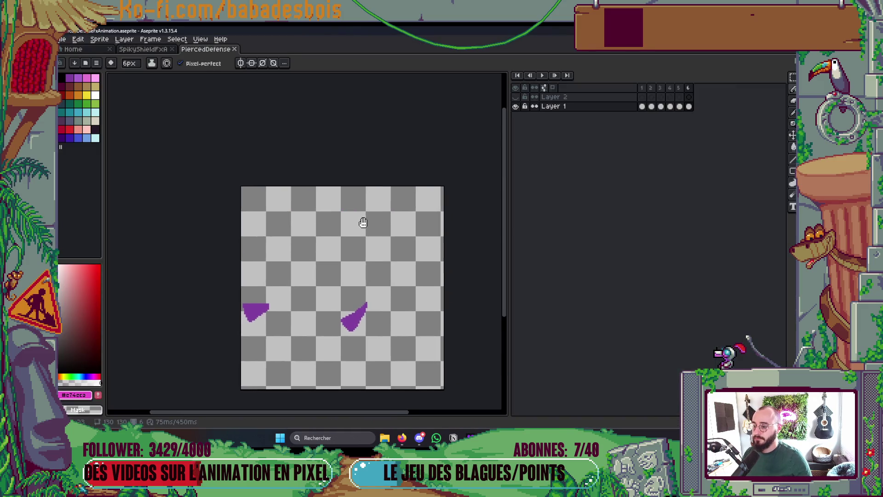
left_click_drag(414, 97, 401, 107)
key("Return")
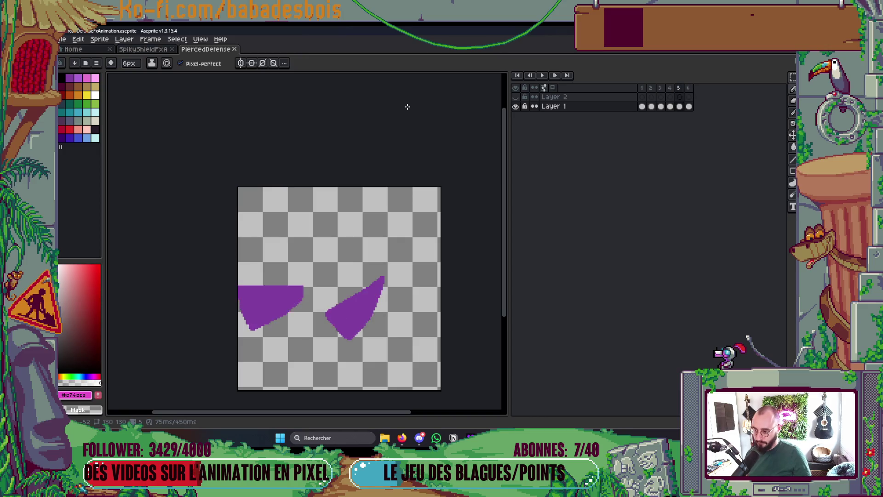
key("alt+Tab")
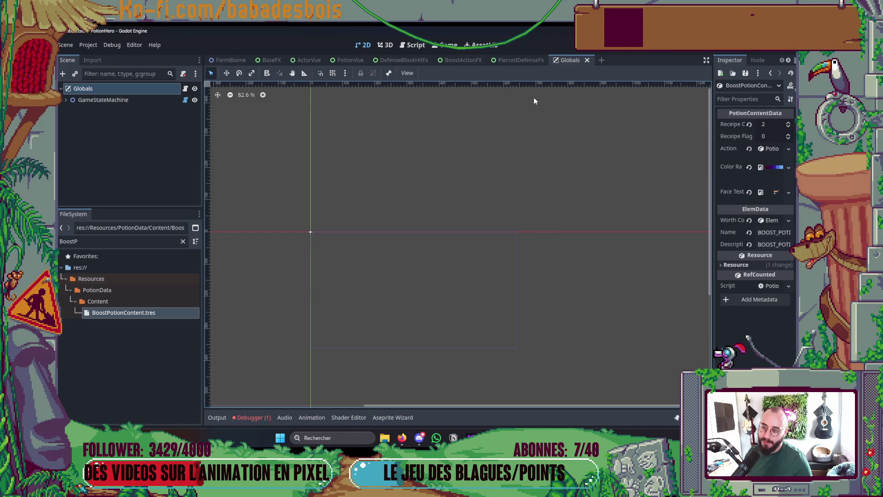
Open StatusTriggerStep.gd in the left split via the project file finder.
key("alt+Tab")
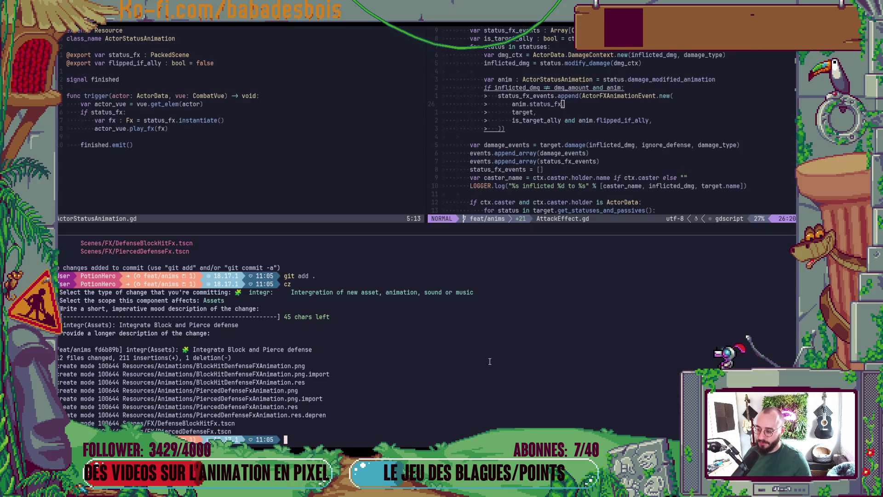
key("ctrl+d")
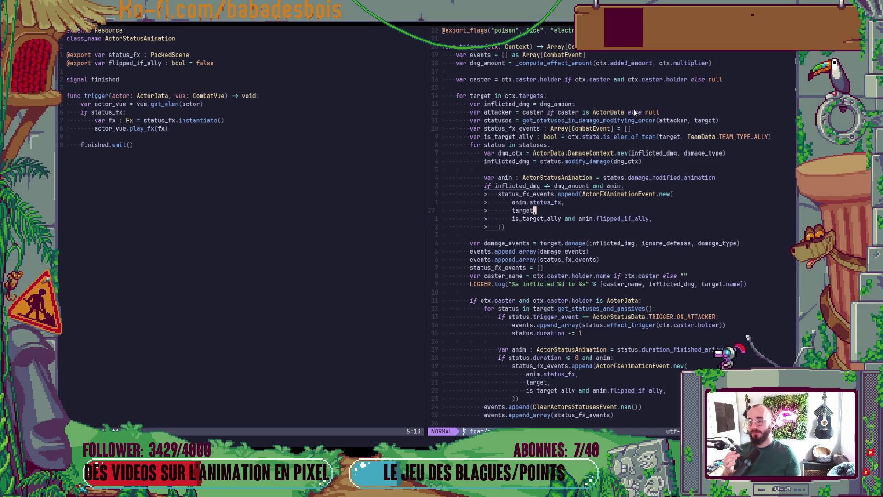
key("ctrl+h")
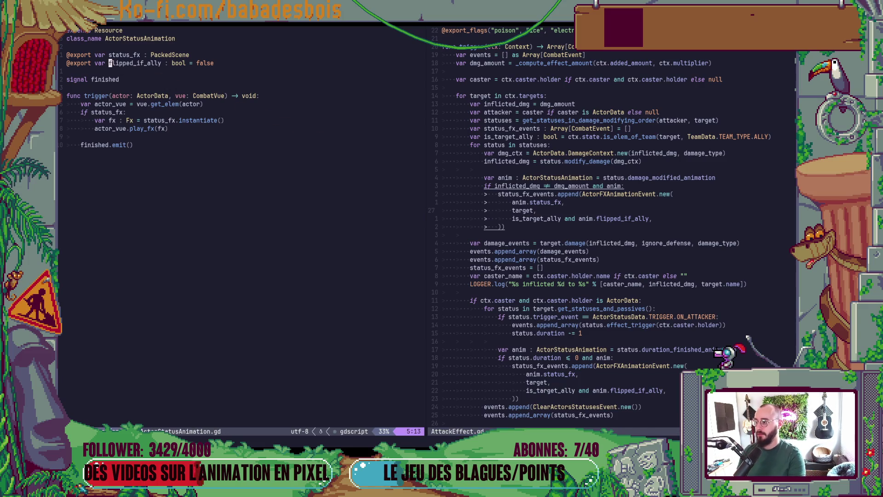
key("space")
key("f")
key("f")
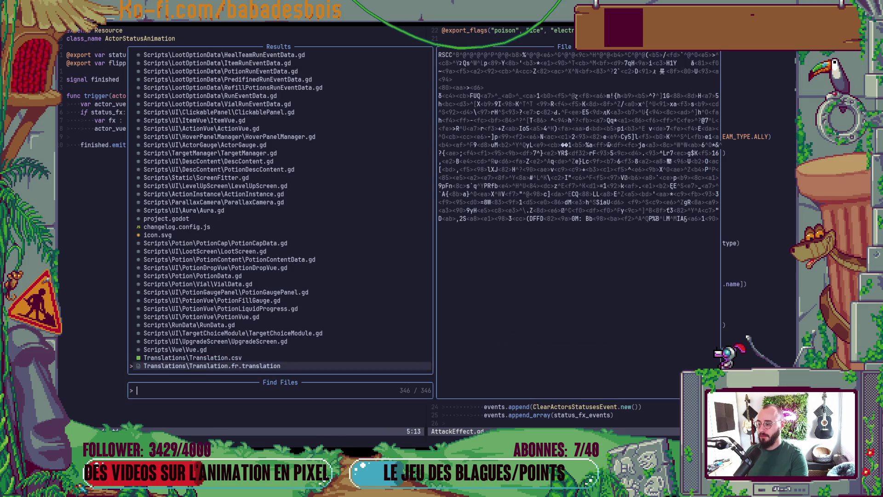
type("A")
key("BackSpace")
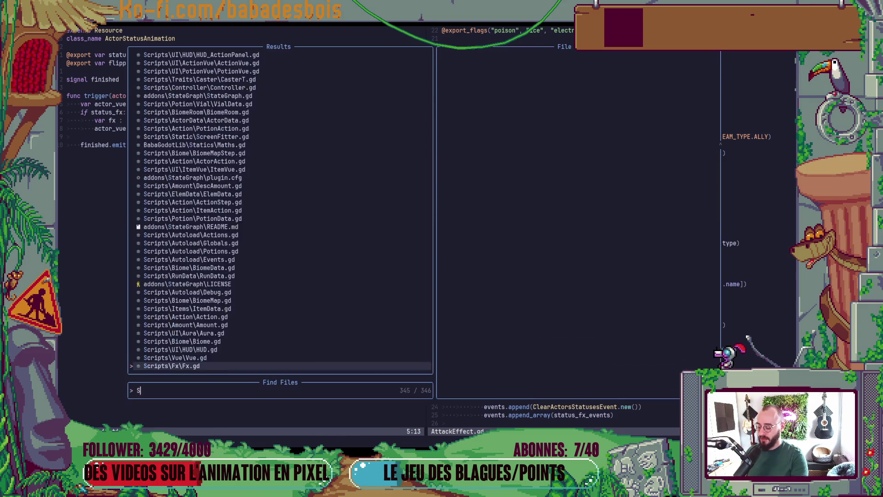
type("StatusTri")
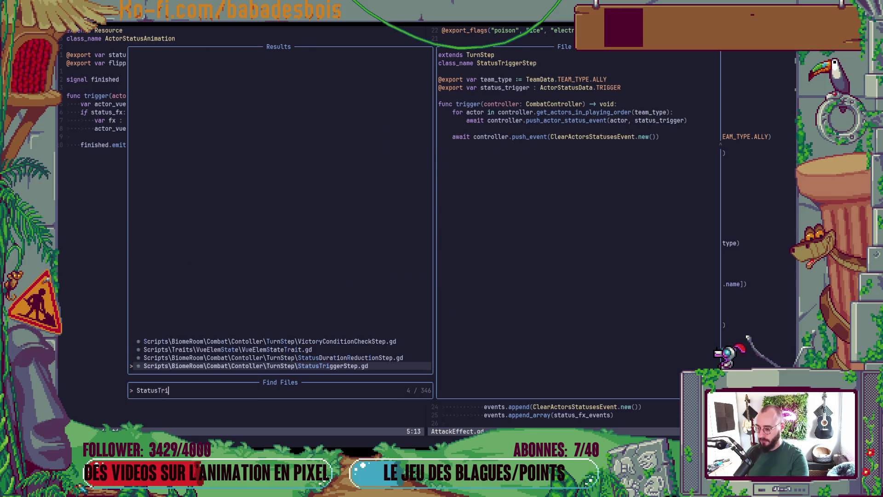
key("Return")
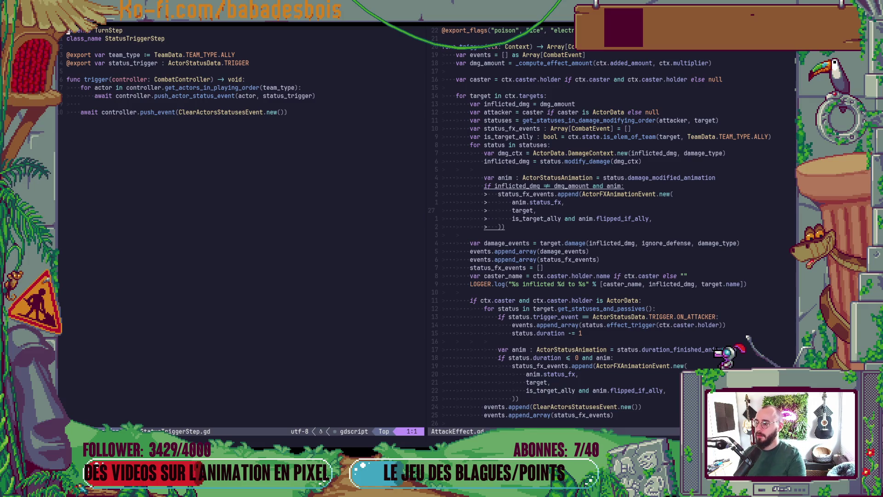
Move to the event name in the push_actor_status_event call.
key("j")
key("j")
key("j")
key("j")
key("j")
key("j")
key("j")
key("j")
key("dollar")
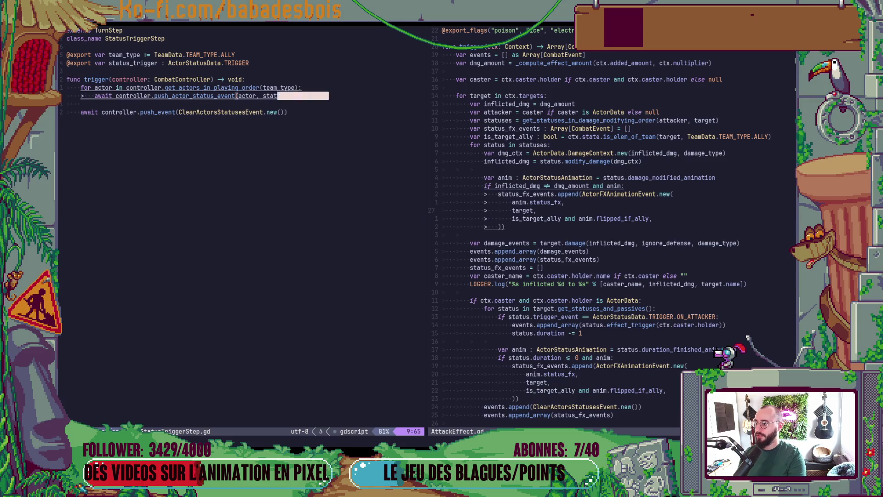
key("b")
key("b")
key("b")
key("b")
key("b")
key("b")
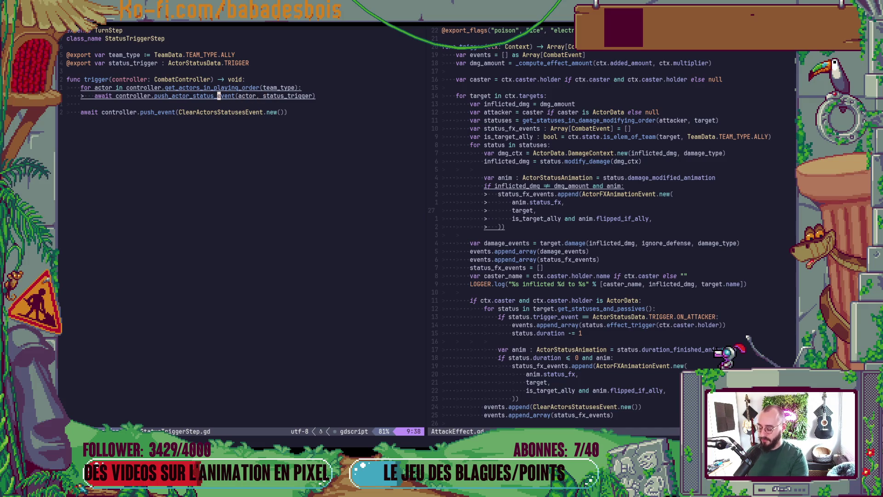
key("l")
Open ActorTriggerStatusEvent.gd in the left split via the file finder.
key("space")
key("f")
key("f")
type("Actor")
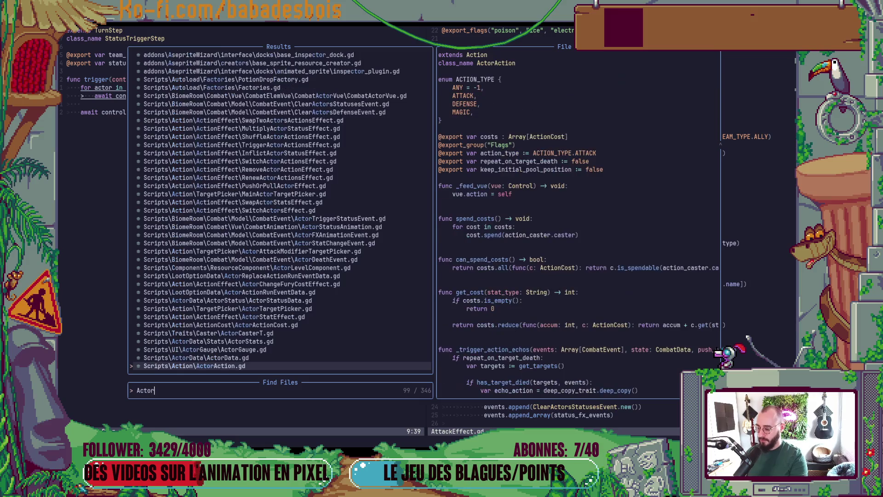
type("StatusE")
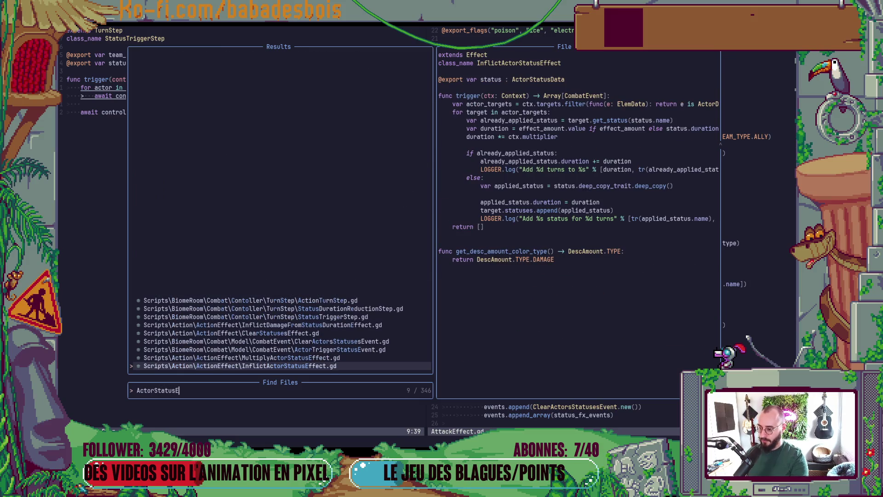
type("ve")
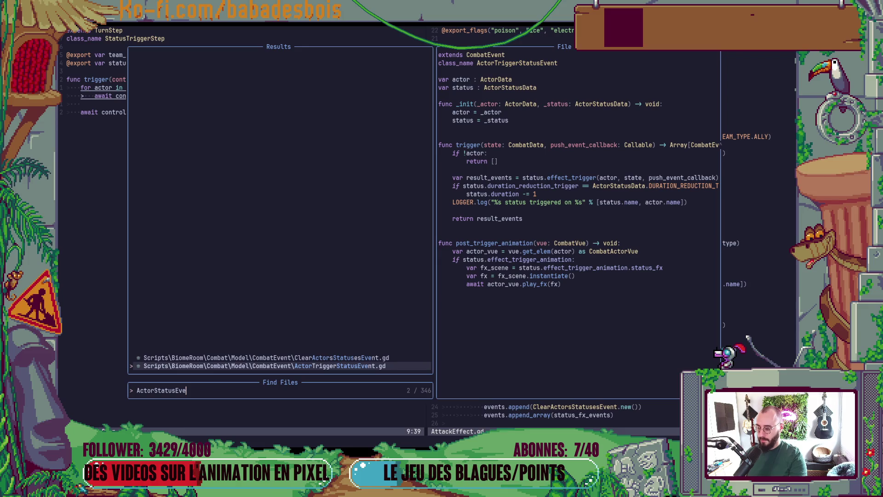
key("Return")
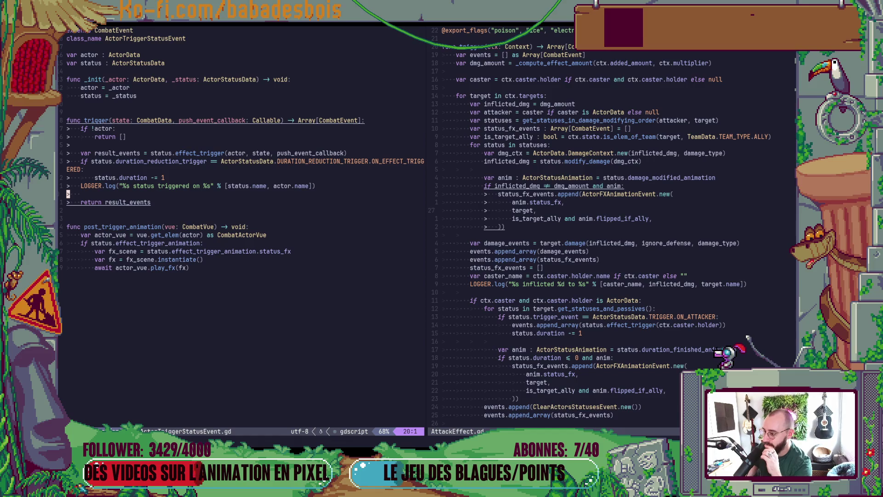
Review post_trigger_animation and the effect_trigger call, then switch back to Godot.
key("j")
key("j")
key("j")
key("j")
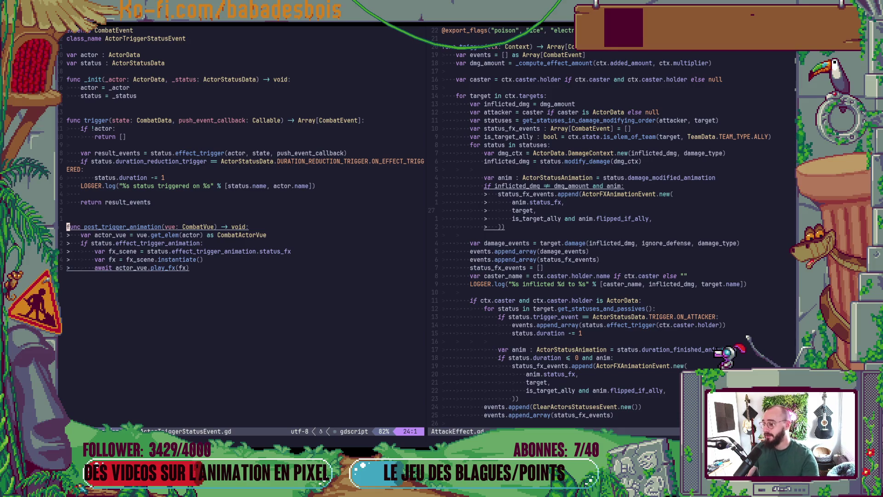
key("shift+v")
key("Down")
key("Down")
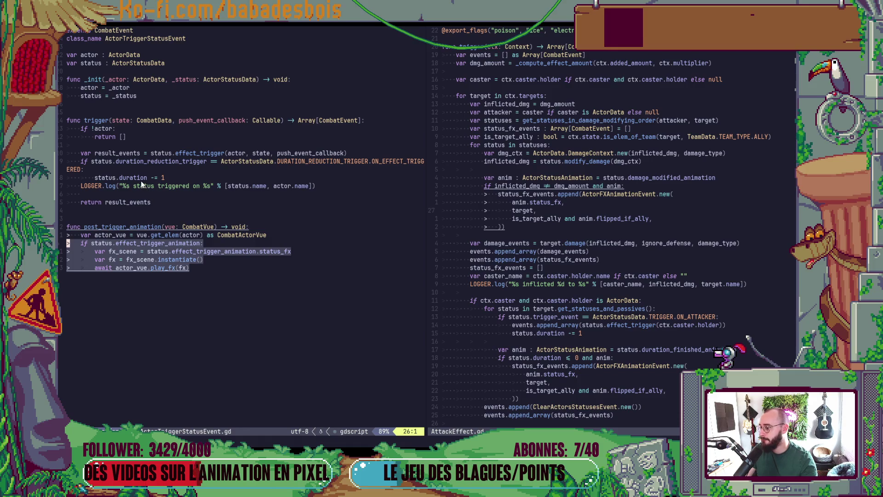
left_click(119, 70)
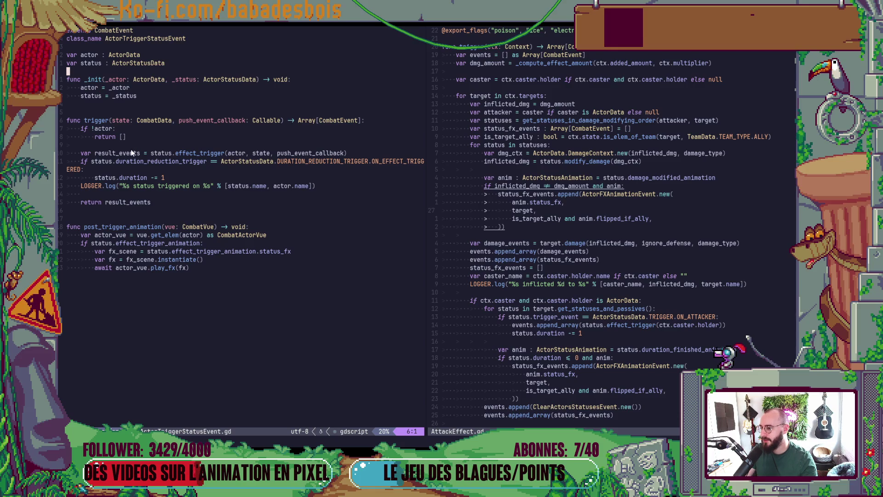
left_click_drag(176, 153, 221, 153)
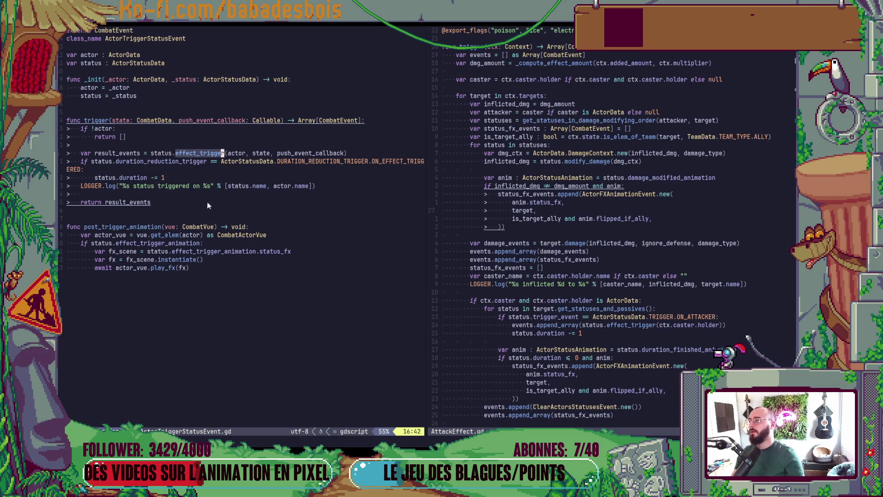
key("alt+Tab")
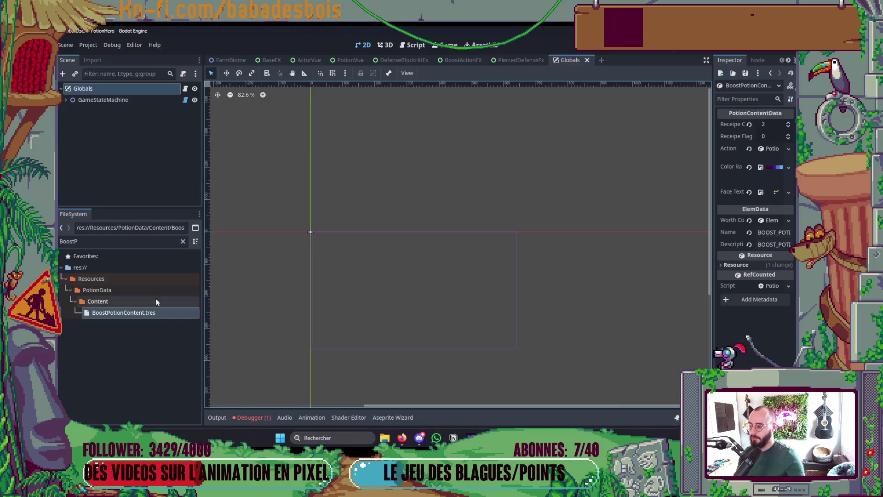
Refilter Godot's project files, then return to Neovim and start a file search for Actor.
left_click(121, 241)
key("ctrl+a")
type("Status")
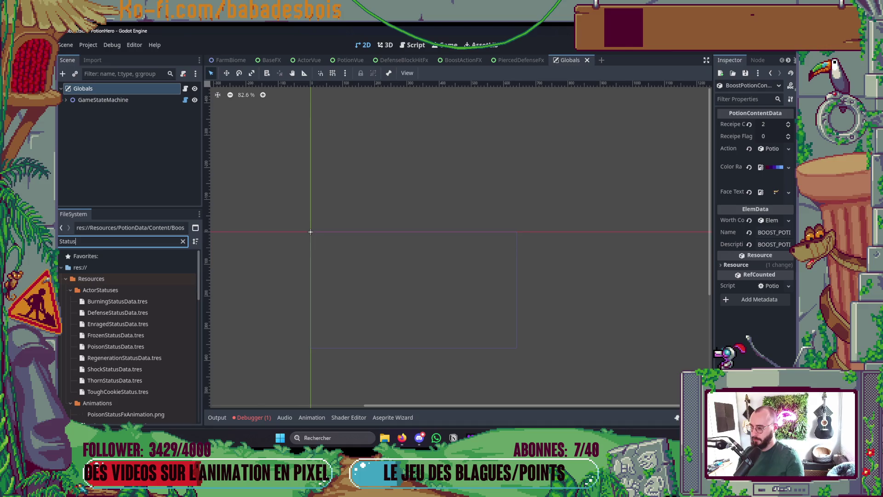
scroll(149, 332, "down", 3)
scroll(150, 345, "down", 3)
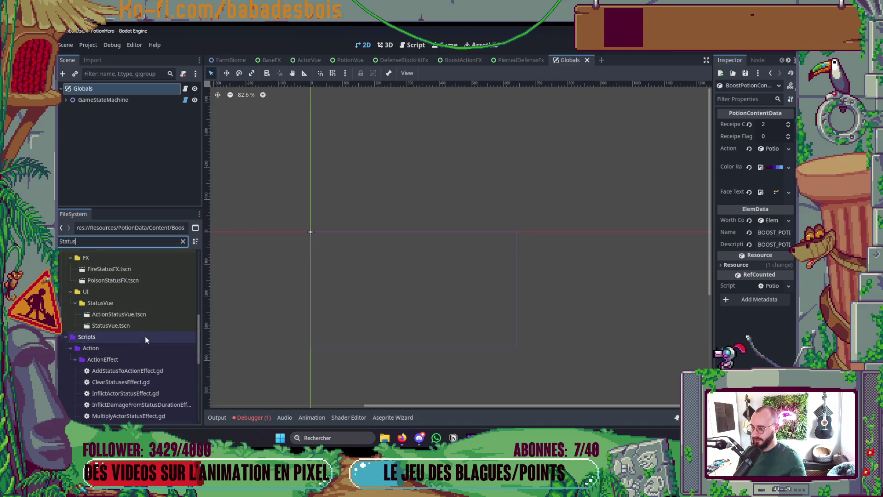
scroll(150, 348, "up", 2)
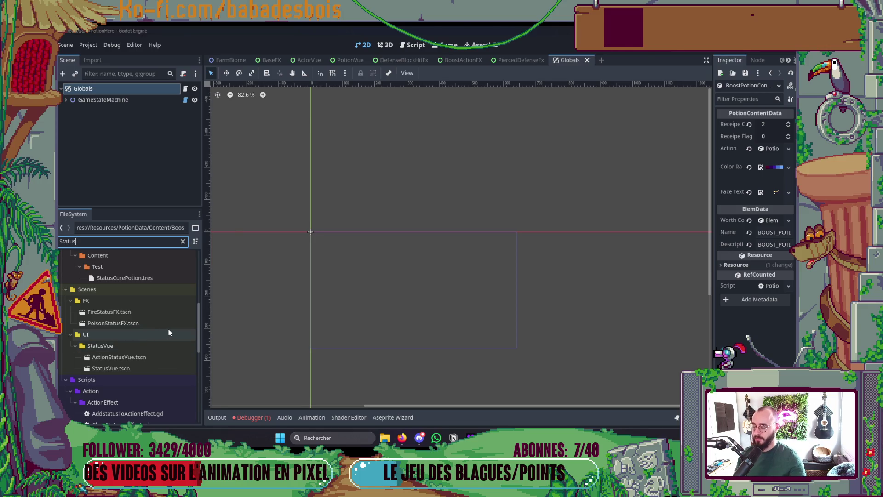
key("alt+Tab")
key("space")
key("f")
key("f")
type("Actor")
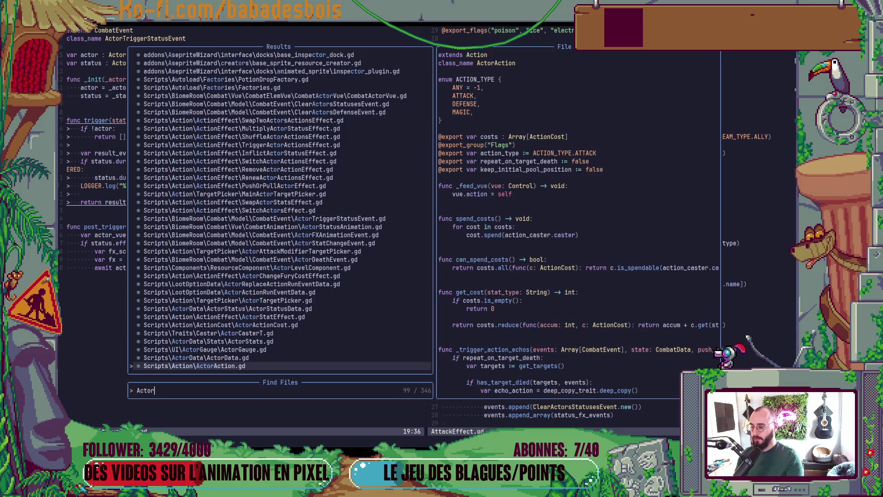
type("State")
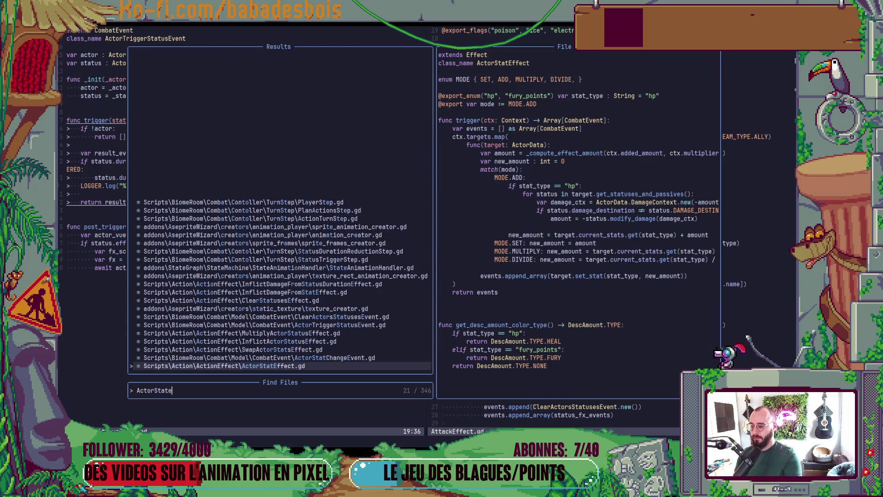
Open ActorStatusData.gd in the right split and review its target_picker and effect_trigger code.
key("ctrl+p")
key("Return")
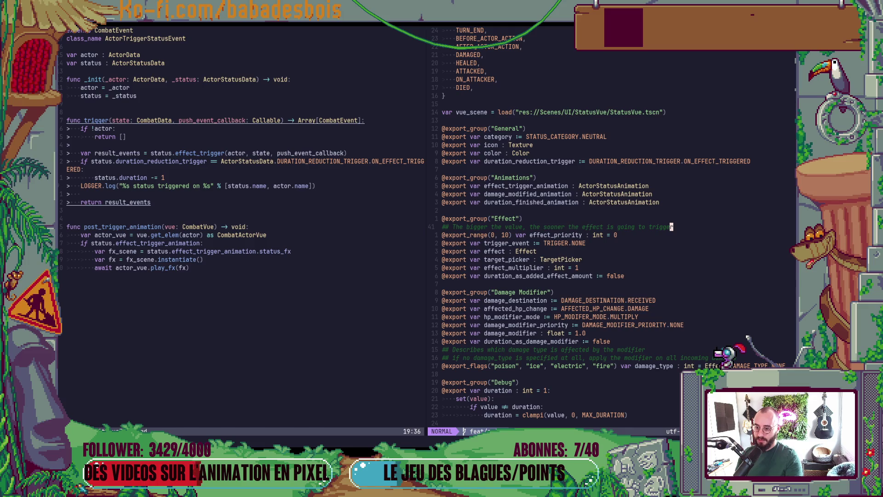
key("j")
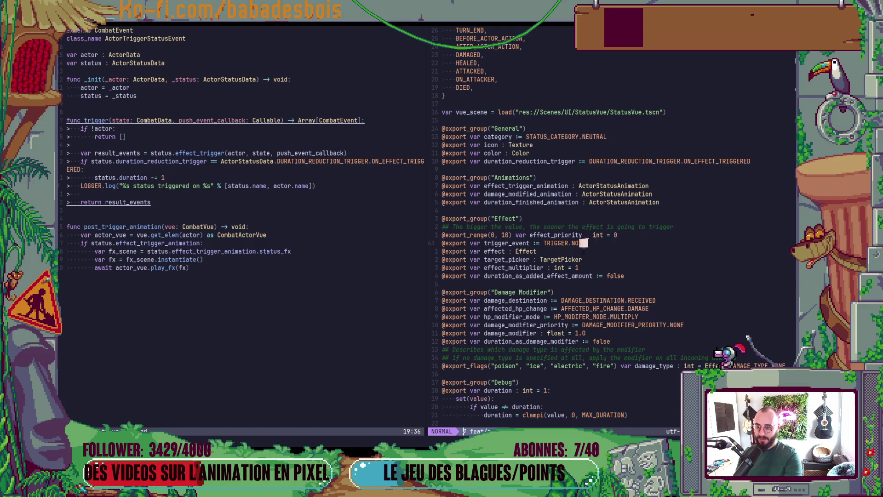
key("j")
key("j")
key("j")
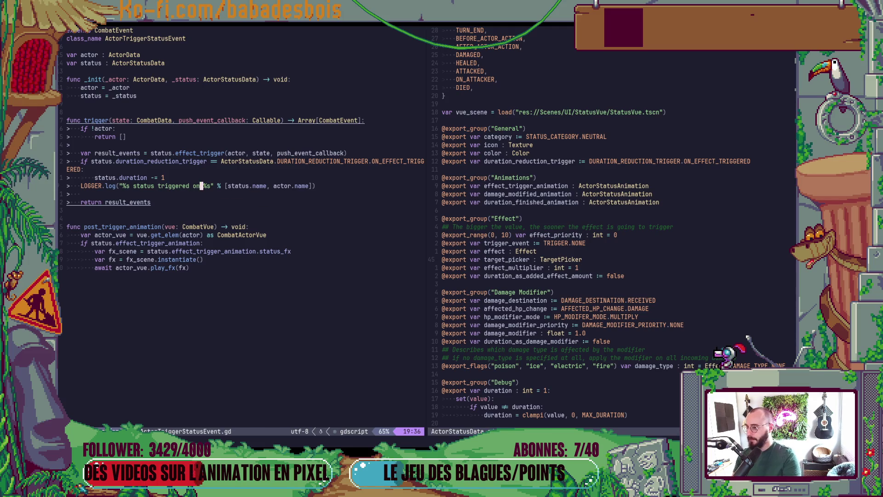
key("k")
key("k")
key("k")
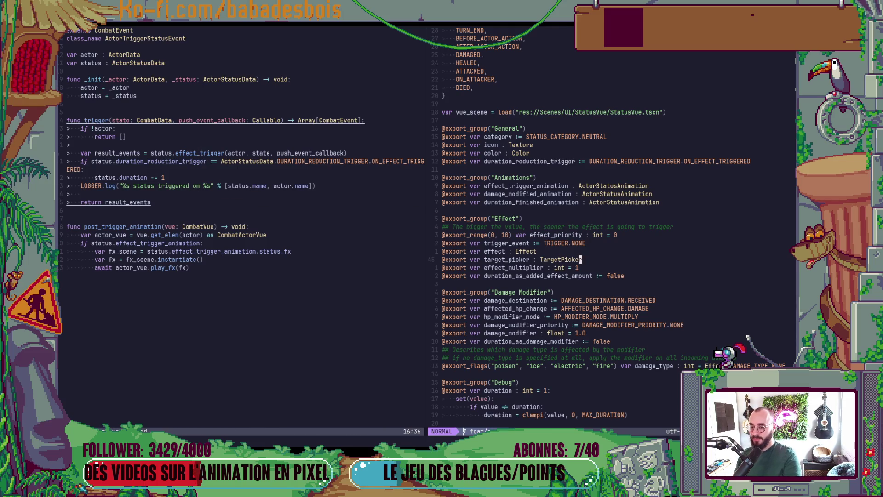
key("ctrl+d")
key("ctrl+d")
key("ctrl+u")
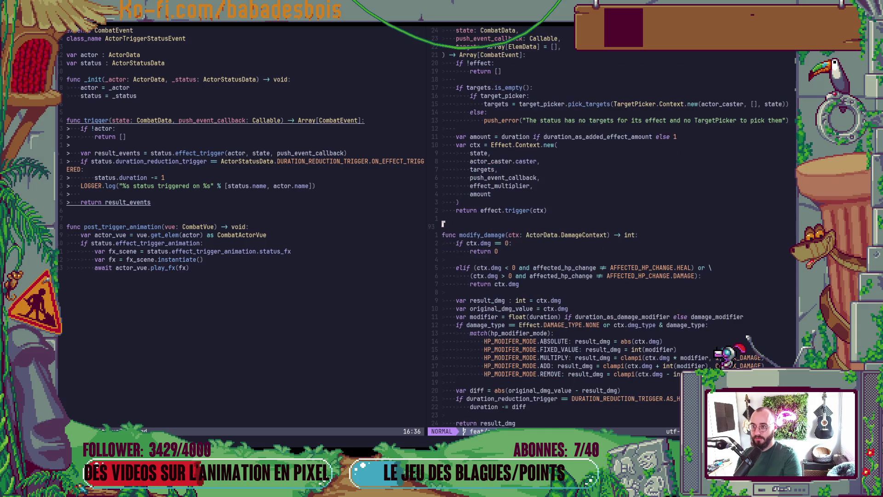
key("ctrl+u")
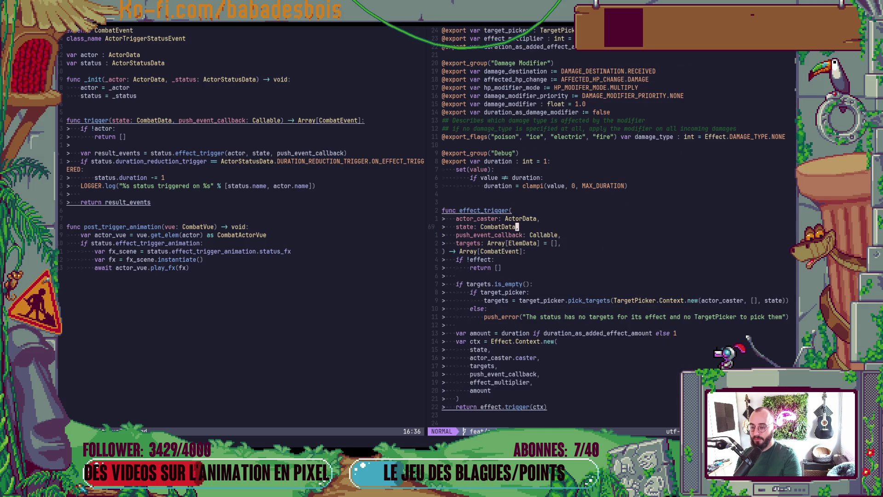
key("j")
key("j")
key("j")
key("j")
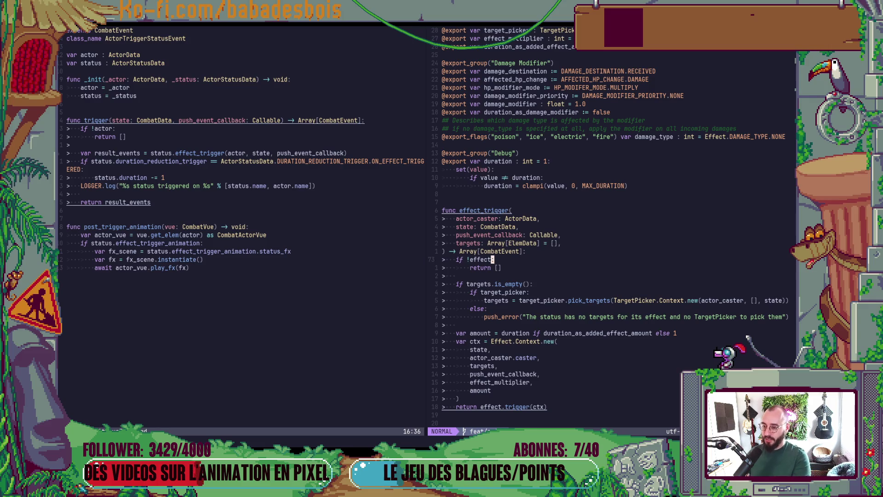
Return to ActorTriggerStatusEvent.gd and start a new line below the result_events call.
key("ctrl+w")
key("h")
key("o")
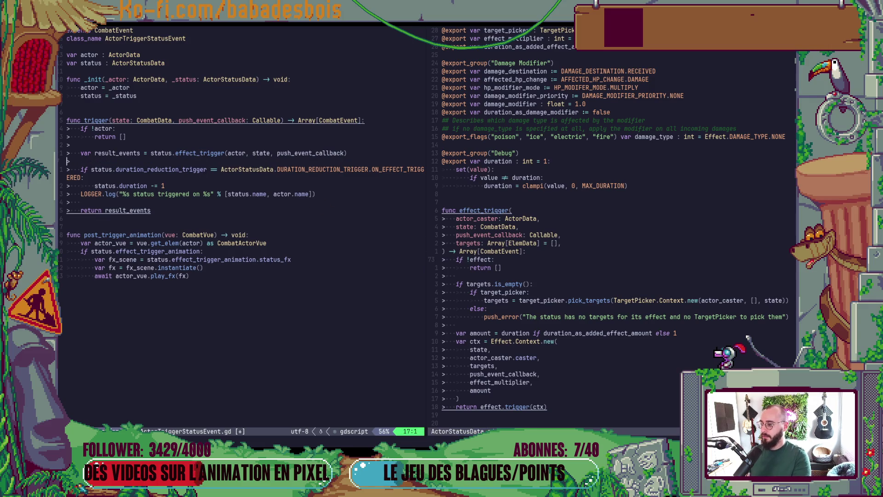
Add 'var targets : Array[ActorData]' below 'var status' and remove the leftover blank line.
key("Escape")
key("d")
key("d")
key("k")
key("k")
key("k")
key("End")
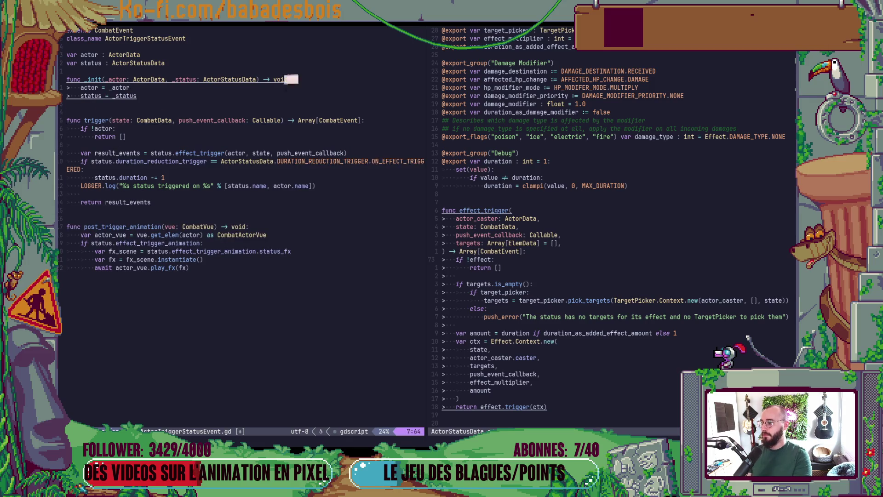
type("Ov")
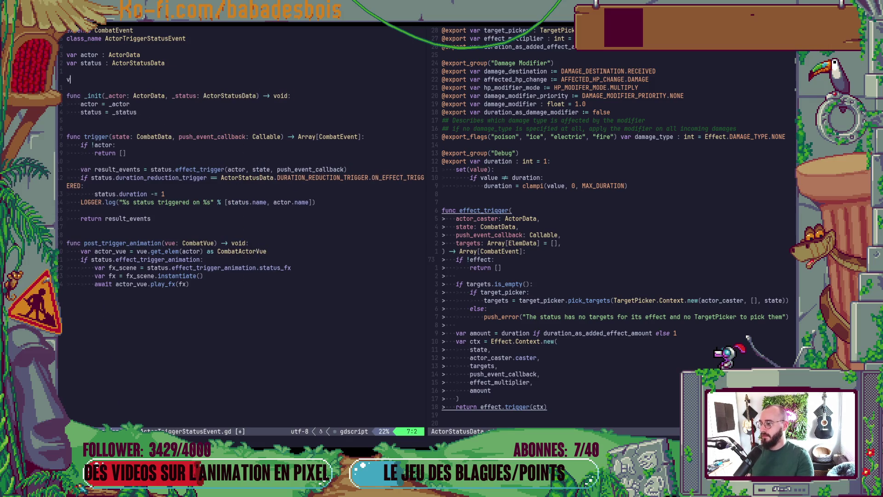
type("ar tel")
type("argetr")
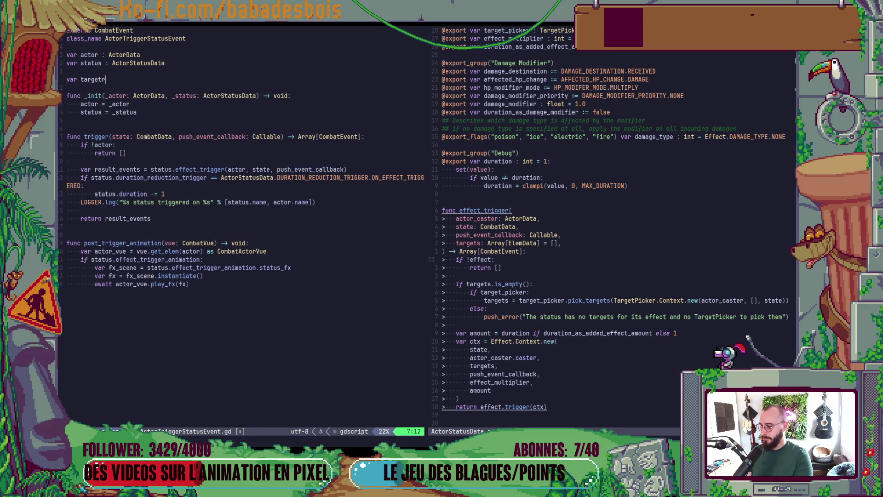
key("BackSpace")
type("s : Array")
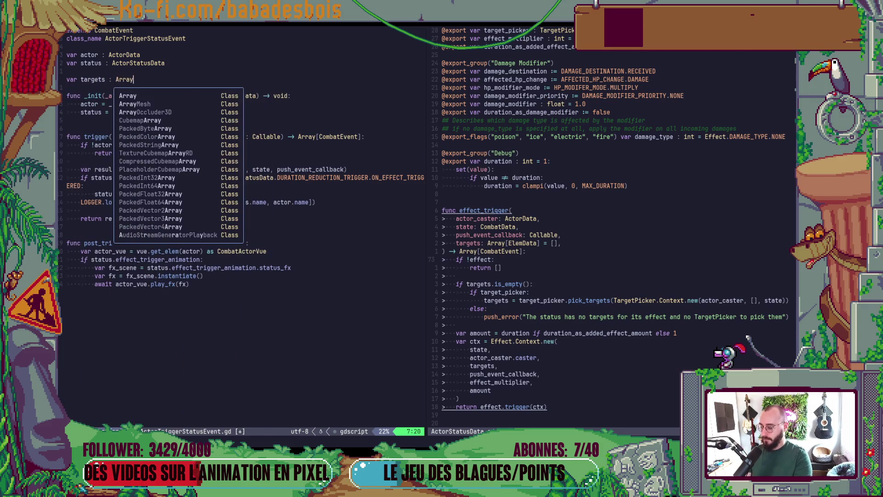
type("[]cto")
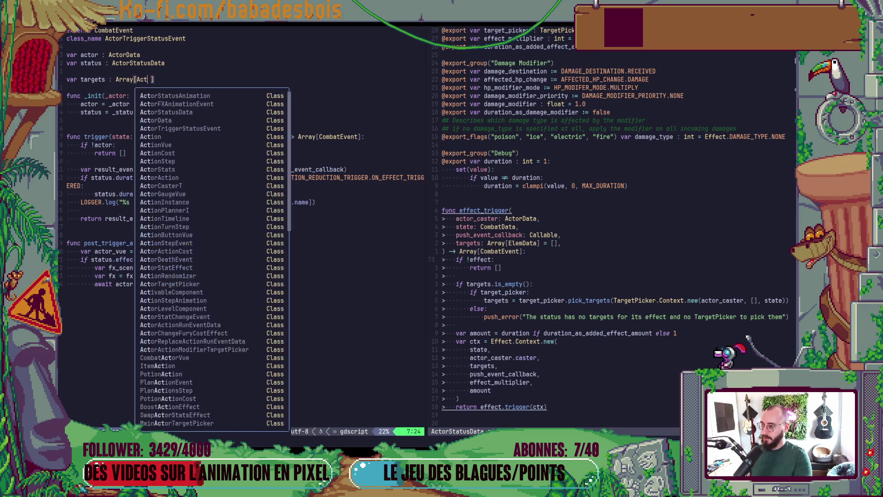
type("rData]")
key("BackSpace")
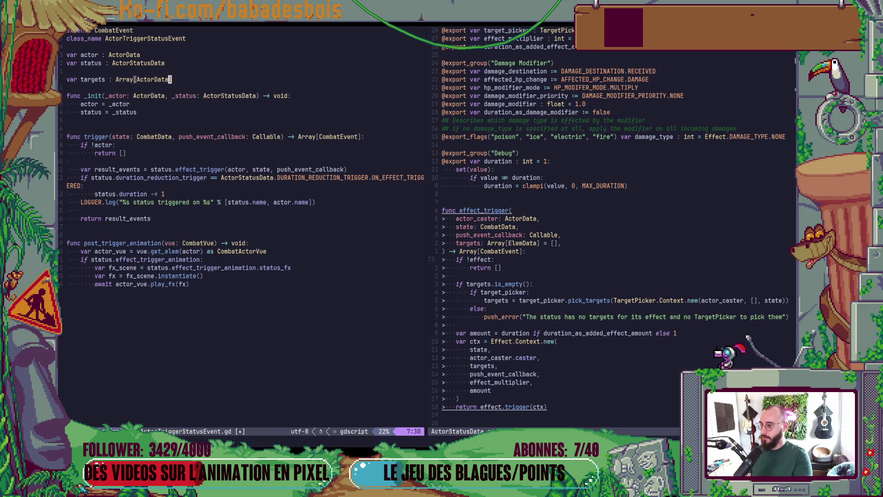
key("Escape")
key("k")
key("d")
key("d")
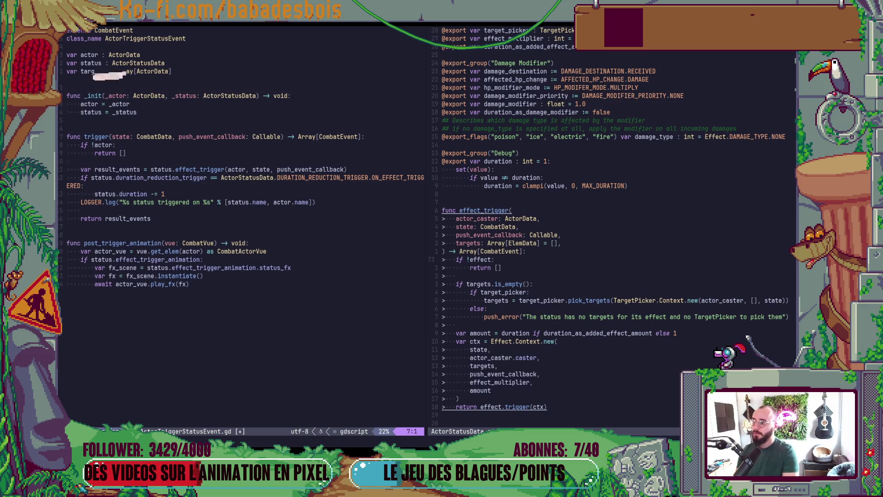
key("p")
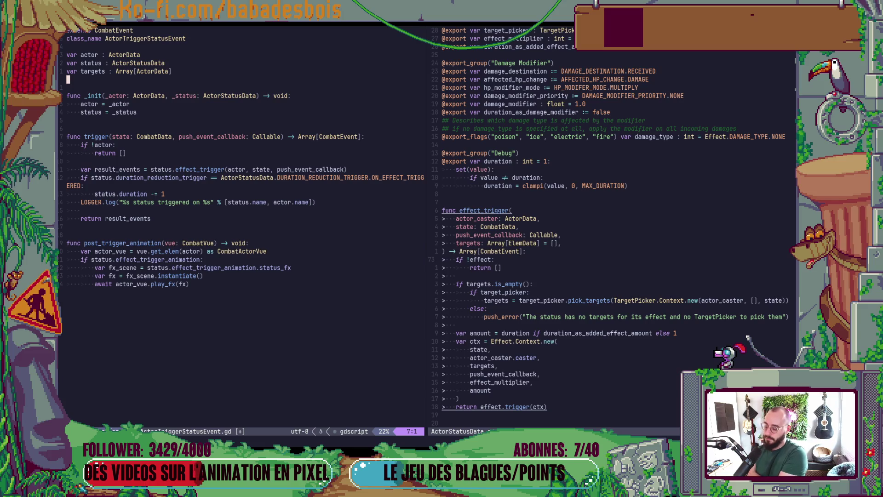
key("d")
key("d")
key("j")
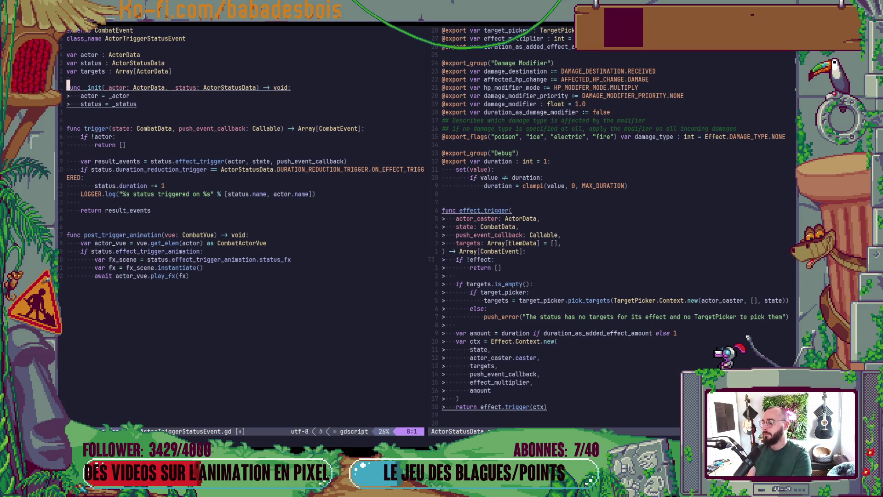
Begin a 'var targets =' line above the result_events call in trigger().
key("j")
key("j")
key("j")
key("j")
key("j")
key("j")
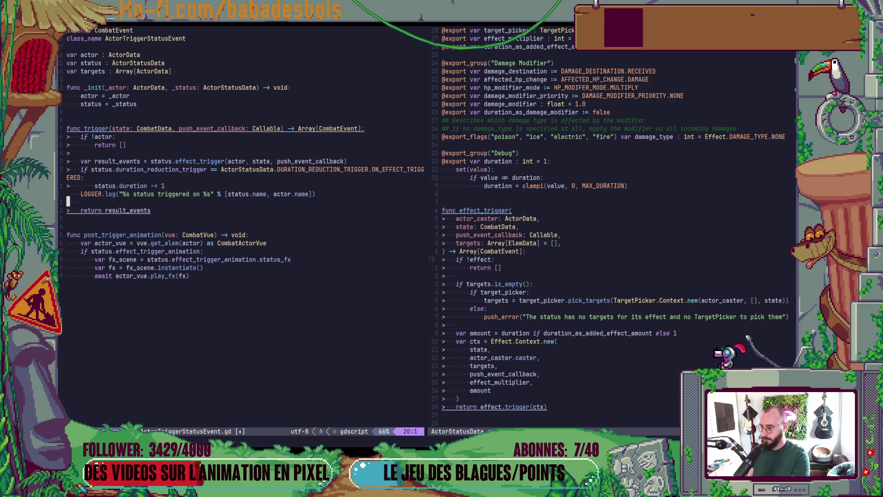
key("w")
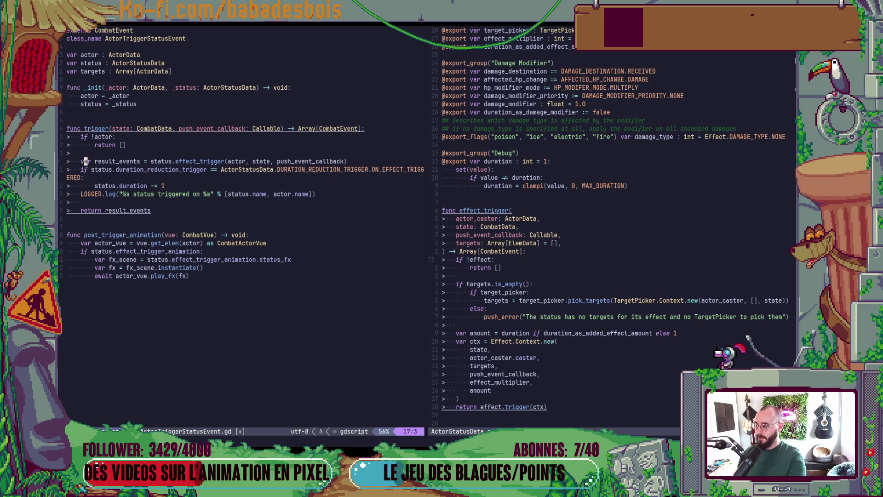
type("Ovar targets =")
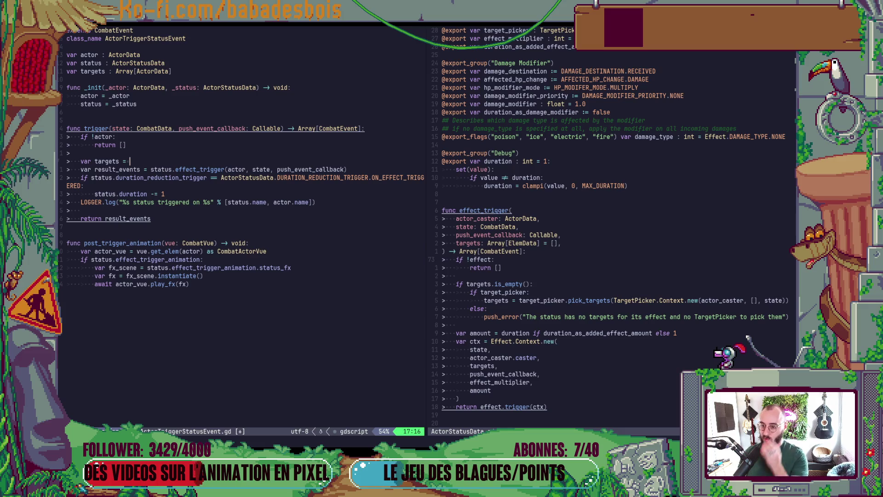
key("Escape")
scroll(626, 220, "down", 3)
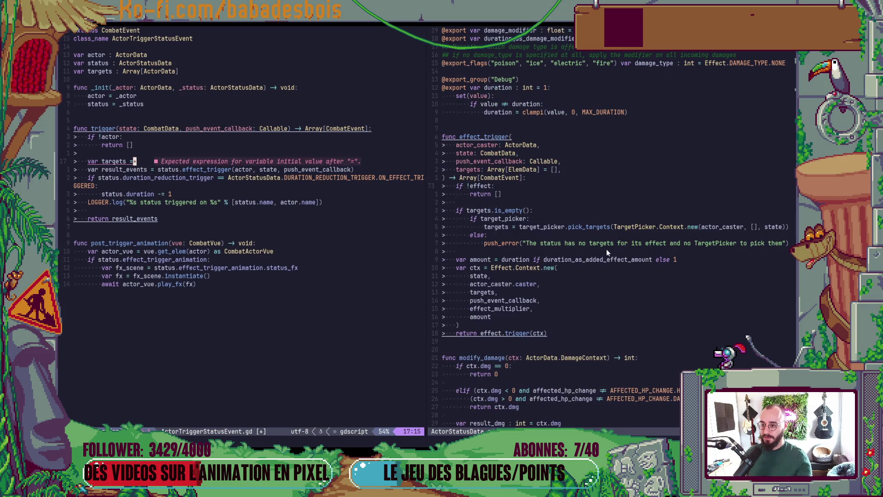
scroll(534, 267, "down", 3)
Declare 'func pick_targets() -> Array[ActorData]:' above modify_damage in ActorStatusData.
left_click(492, 252)
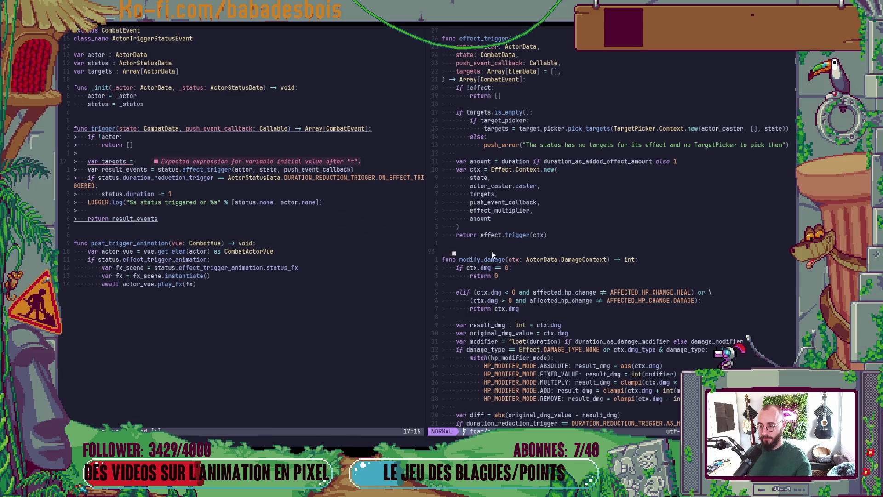
key("o")
key("Return")
key("Return")
type("func pick_targets")
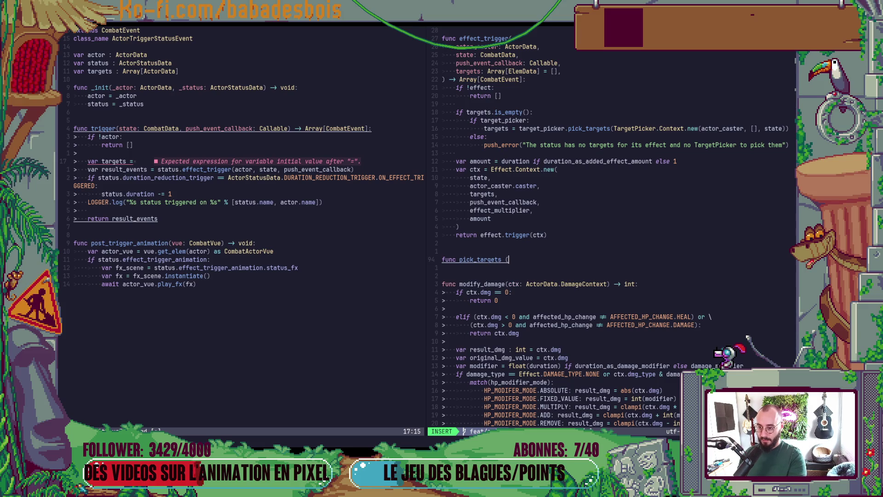
type("()")
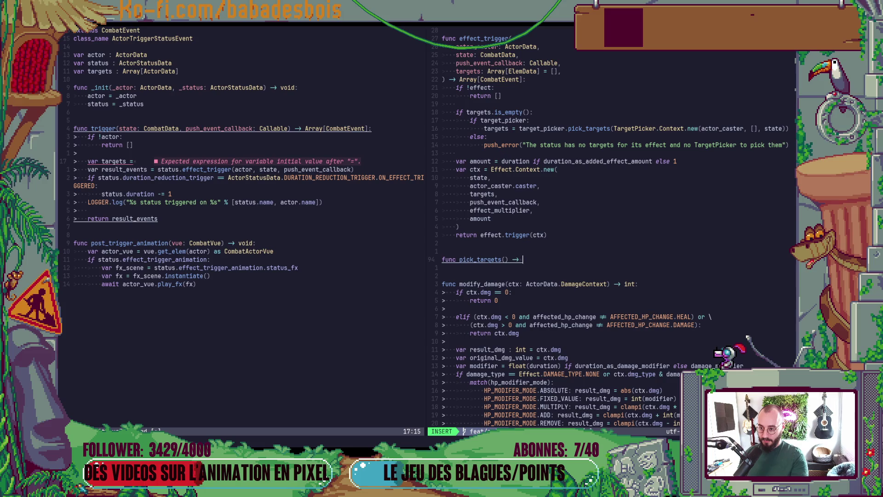
type(" Array[]")
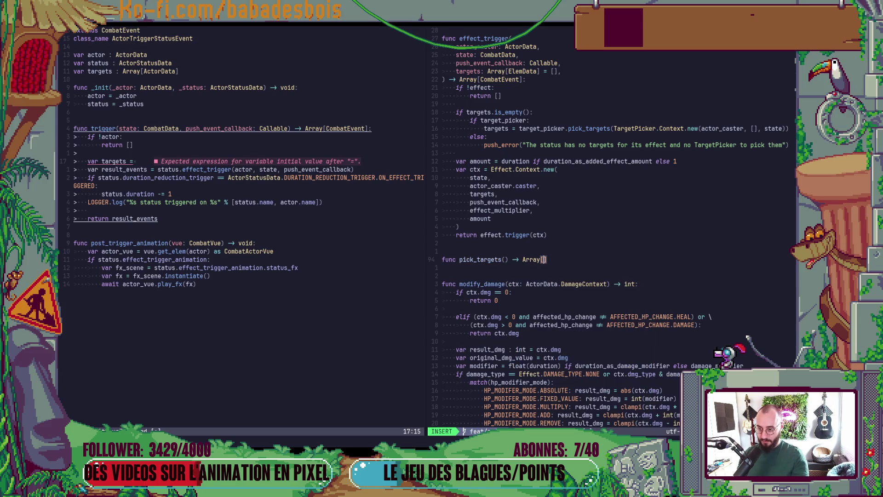
type("ActorDa")
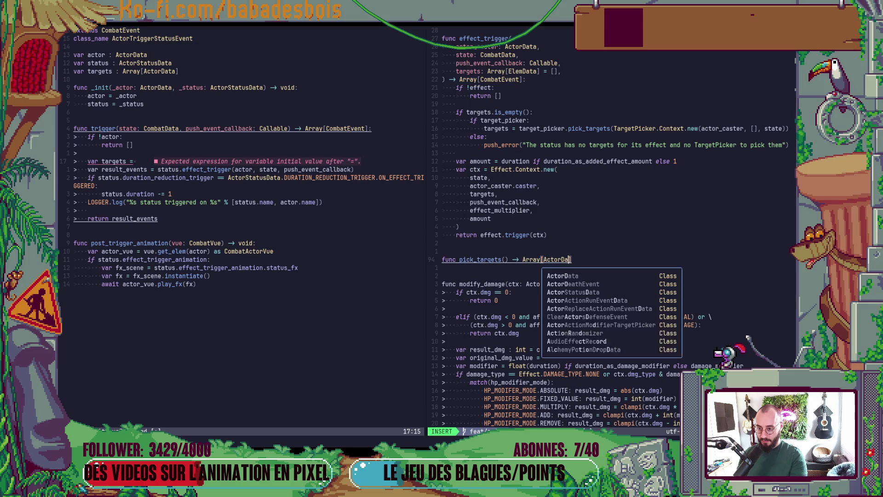
type("ta")
key("End")
type(":")
Select and yank effect_trigger's target_picker if/else block through the push_error line.
key("Escape")
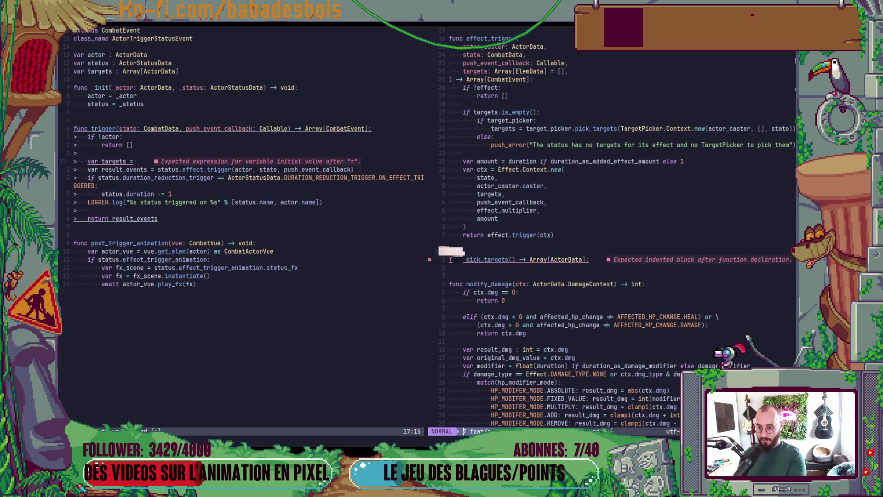
key("k")
key("k")
key("k")
key("k")
key("k")
key("k")
key("k")
key("k")
key("k")
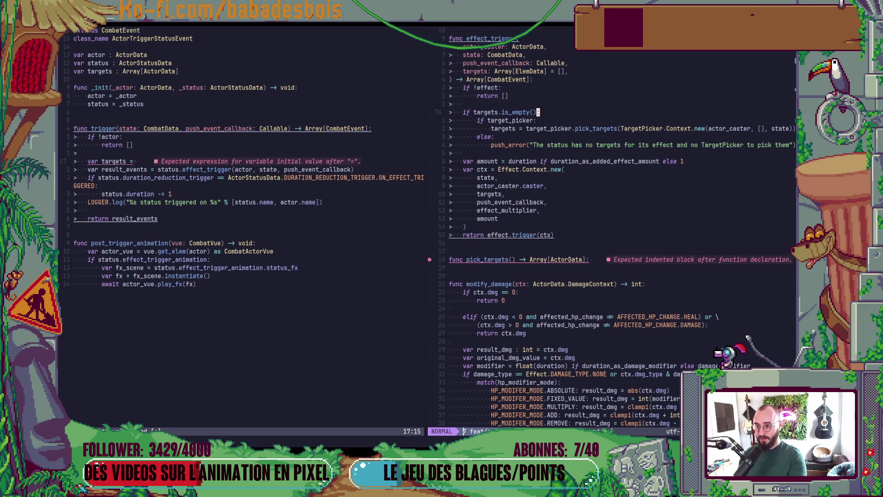
key("shift+v")
key("j")
key("j")
key("j")
key("Escape")
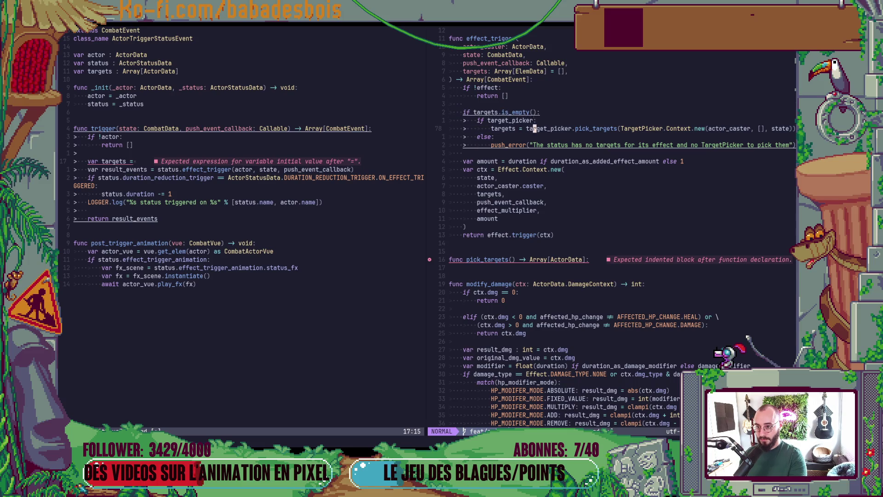
key("k")
key("k")
key("shift+v")
key("j")
key("j")
key("j")
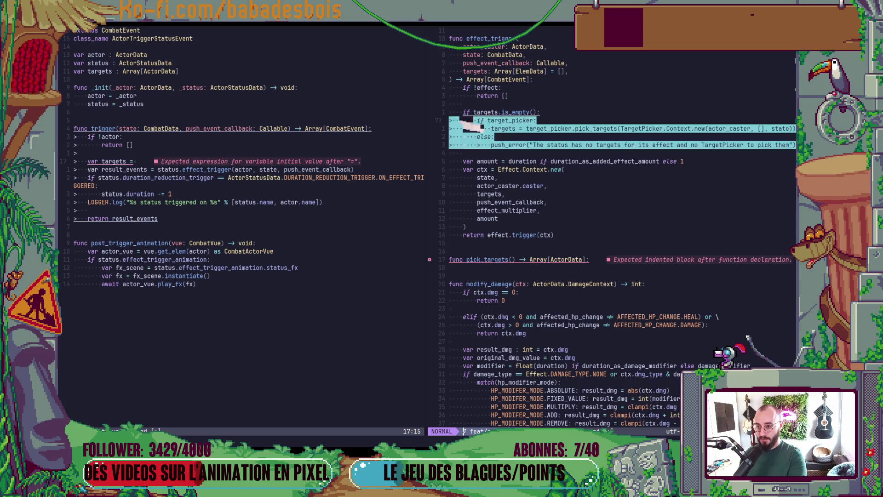
key("y")
Paste the block as pick_targets' body, dedent it, and start a new line above 'if target_picker'.
key("braceright")
key("braceright")
key("j")
key("j")
key("j")
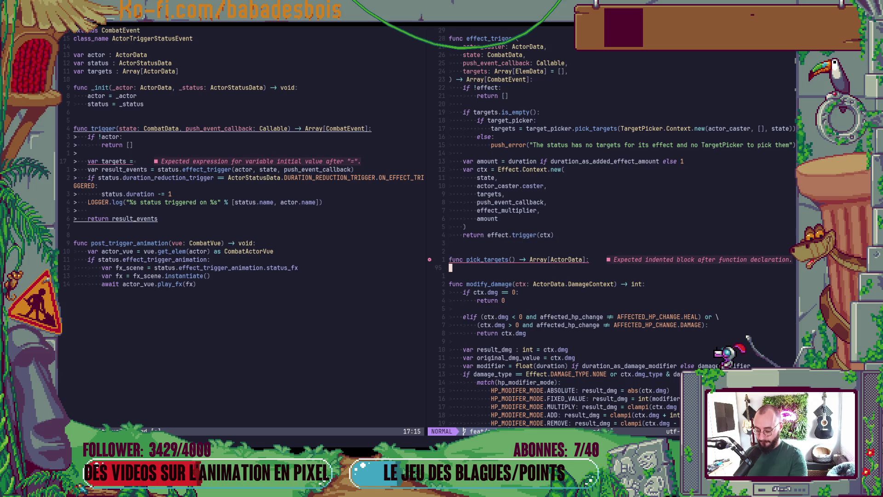
key("p")
key("shift+v")
key("j")
key("j")
key("j")
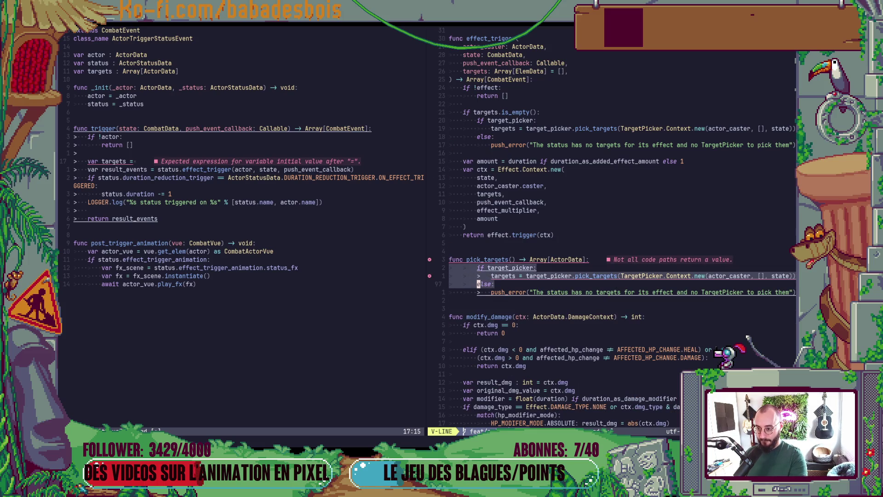
key("less")
key("k")
key("k")
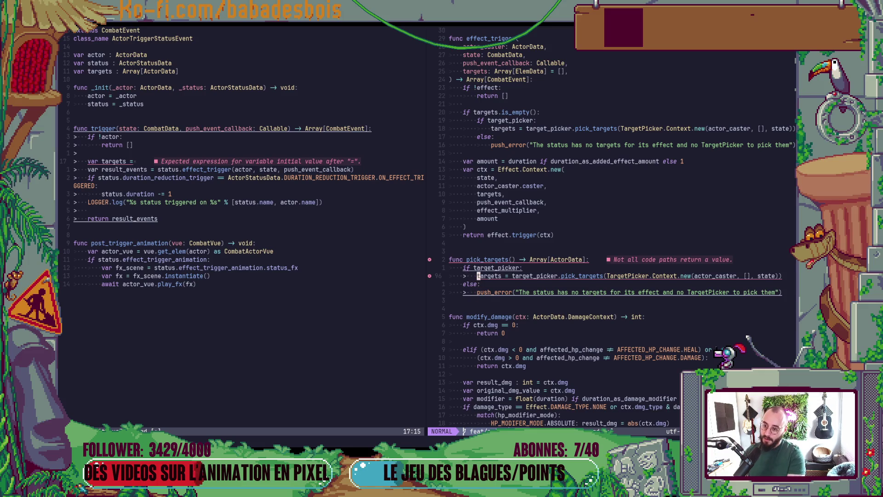
key("u")
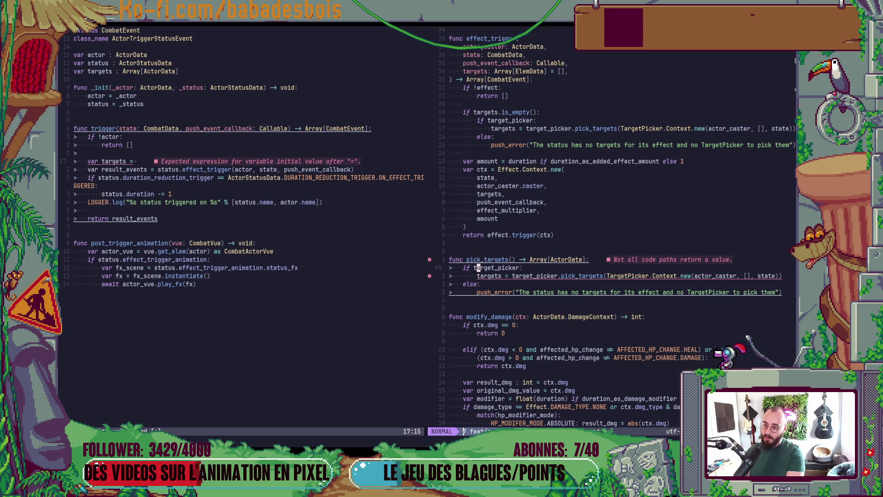
key("shift+o")
type("var ")
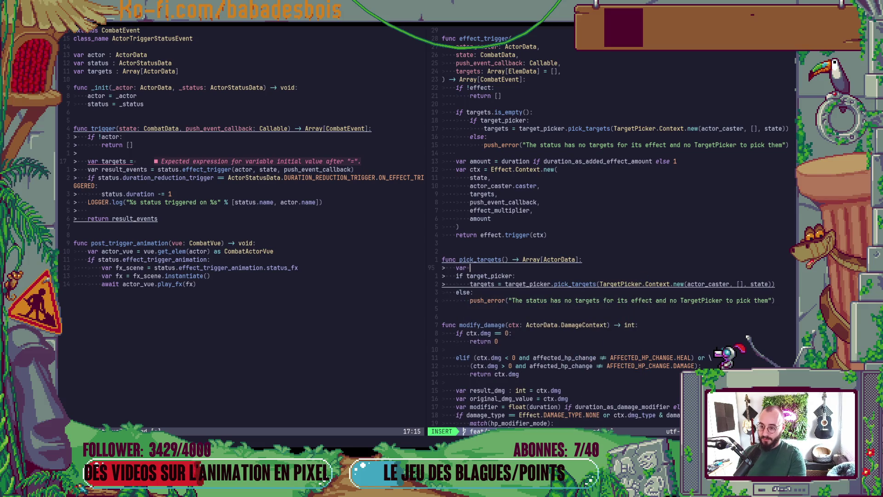
type("targets")
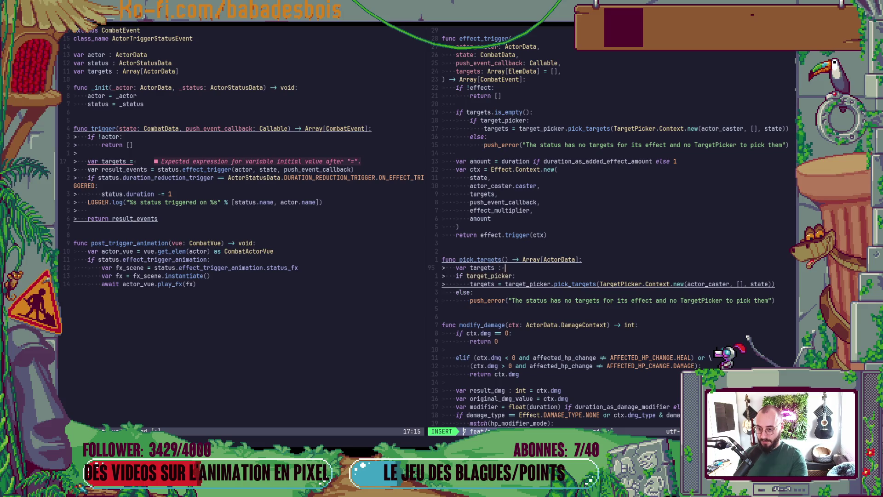
type(": Array[]")
Adjust the array element types via completion and check the pick_targets definition from its call.
key("Left")
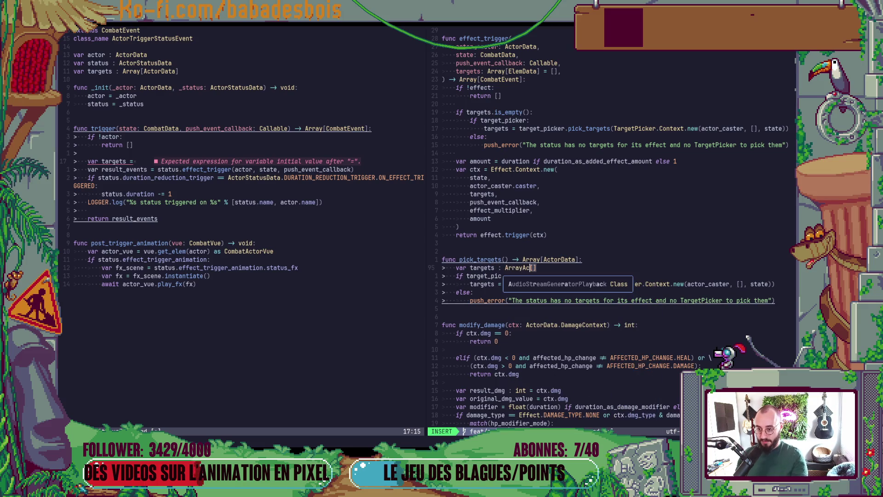
type("A")
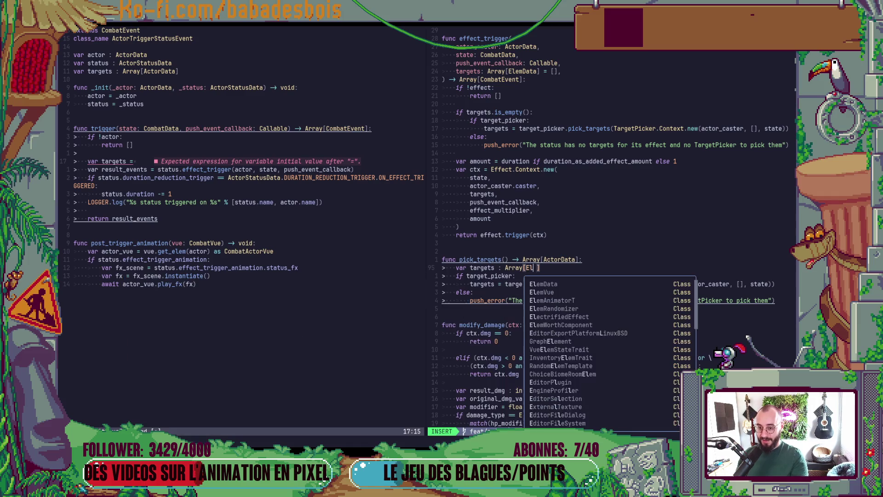
type("ElemData")
key("Escape")
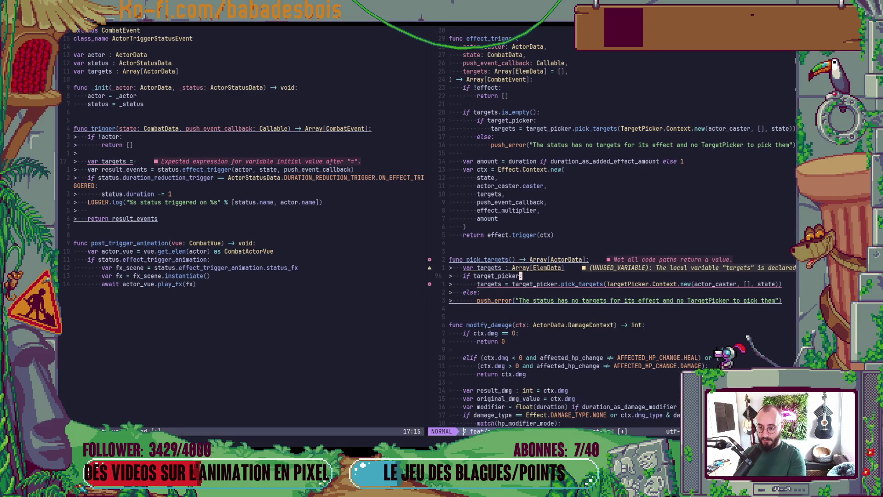
key("j")
key("w")
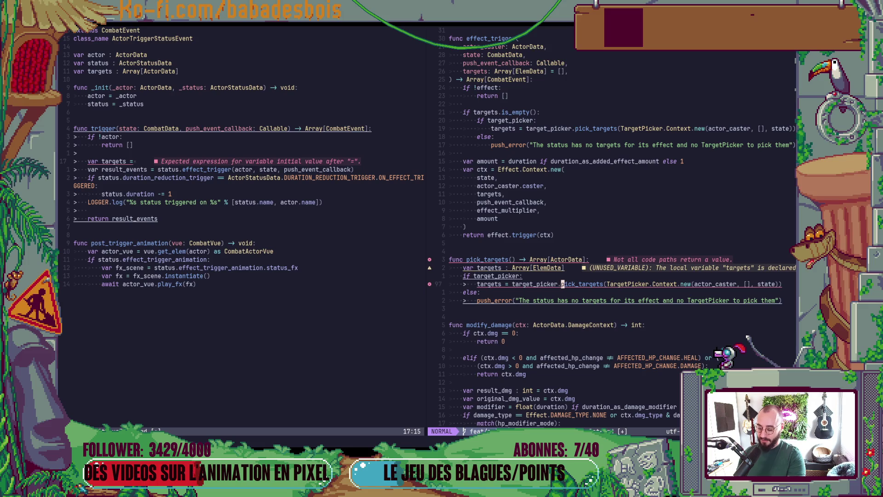
key("g")
key("d")
key("ctrl+o")
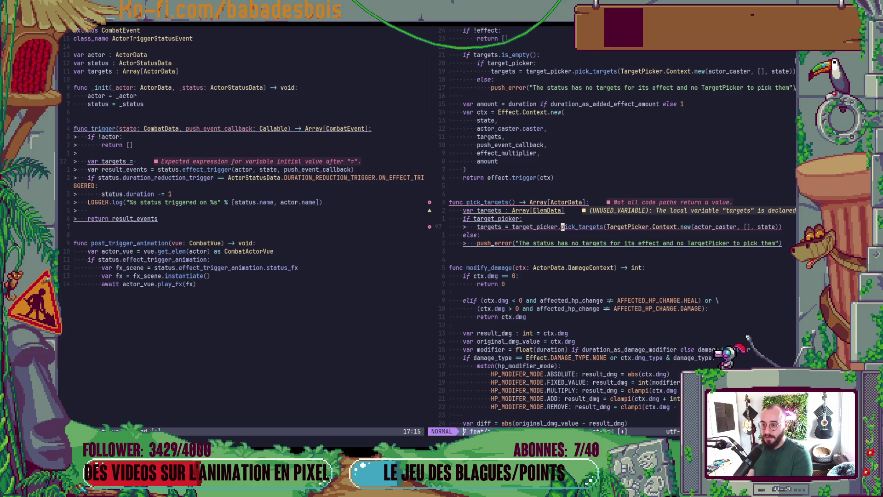
key("k")
key("k")
key("k")
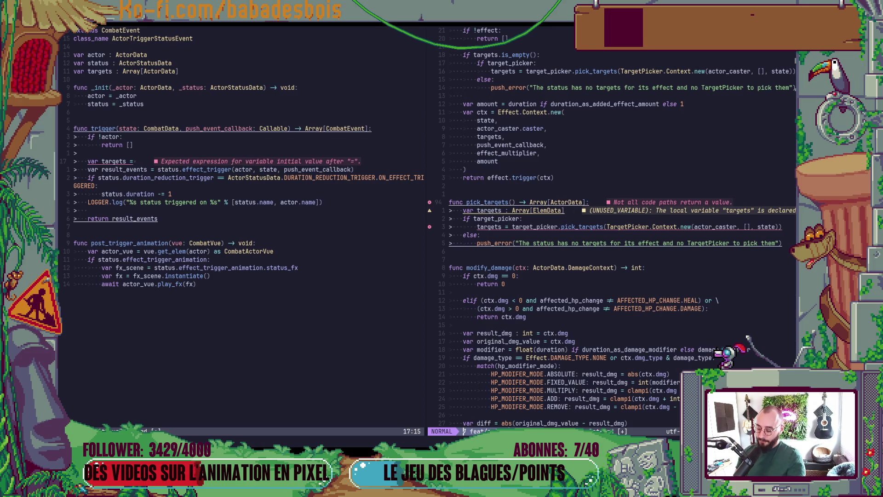
type("ciw")
type("Elem")
key("ctrl+n")
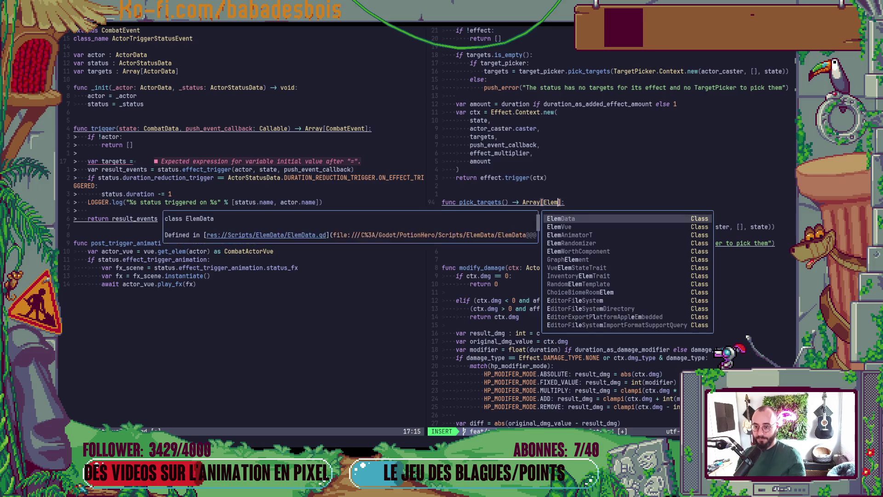
key("Escape")
Remove the unused targets variable and make pick_targets return the picker's targets directly.
key("j")
key("j")
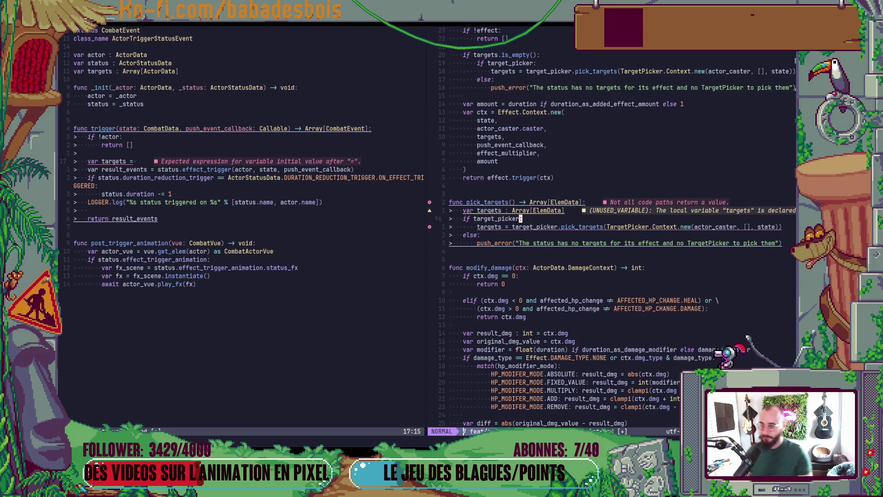
key("j")
key("j")
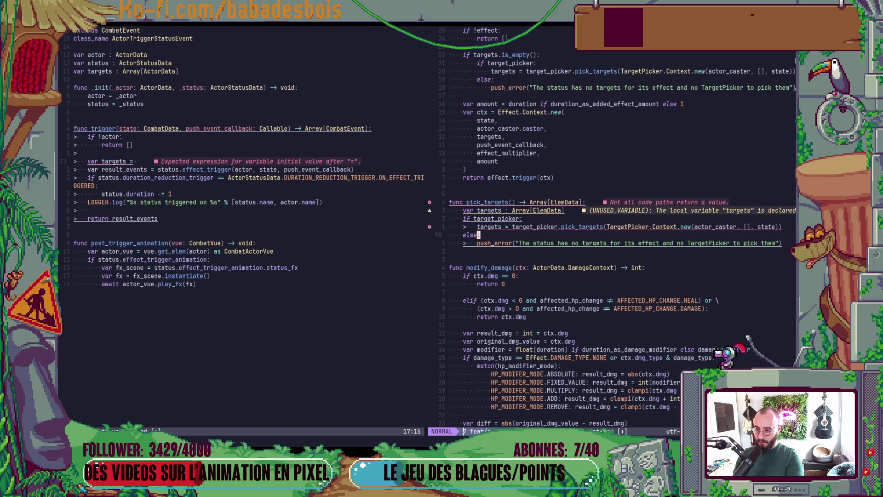
key("k")
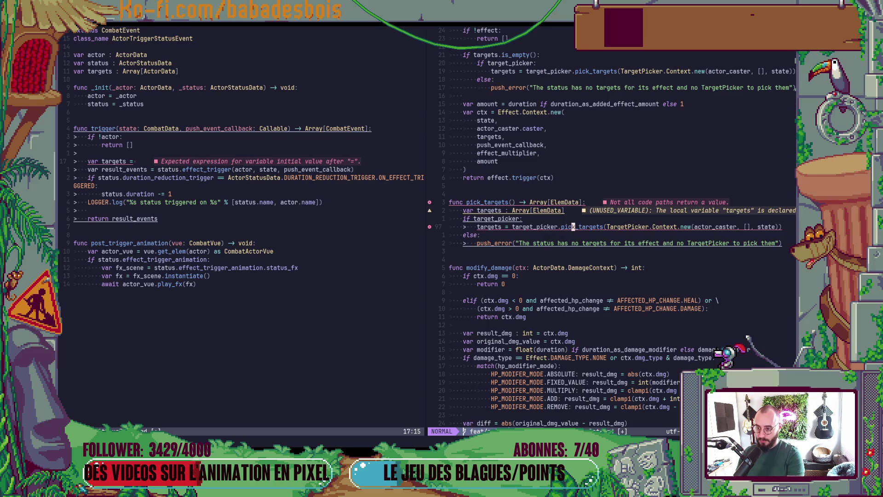
key("b")
key("b")
key("b")
key("k")
key("d")
key("d")
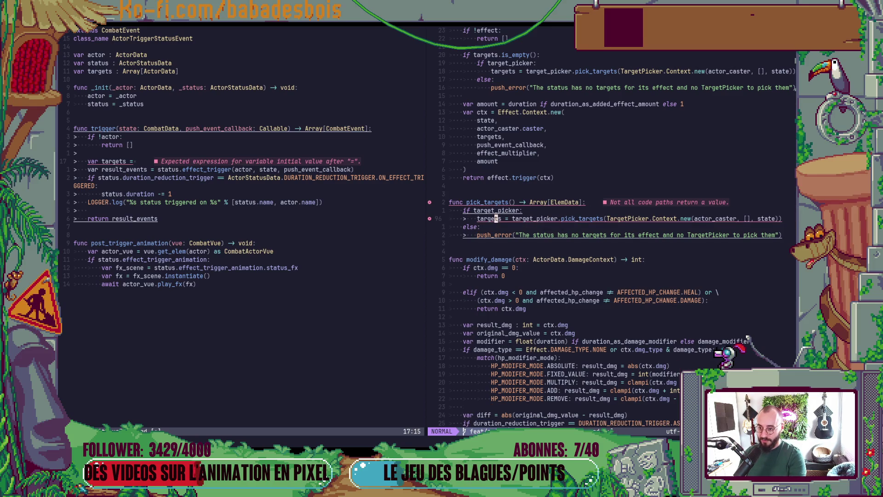
key("b")
key("v")
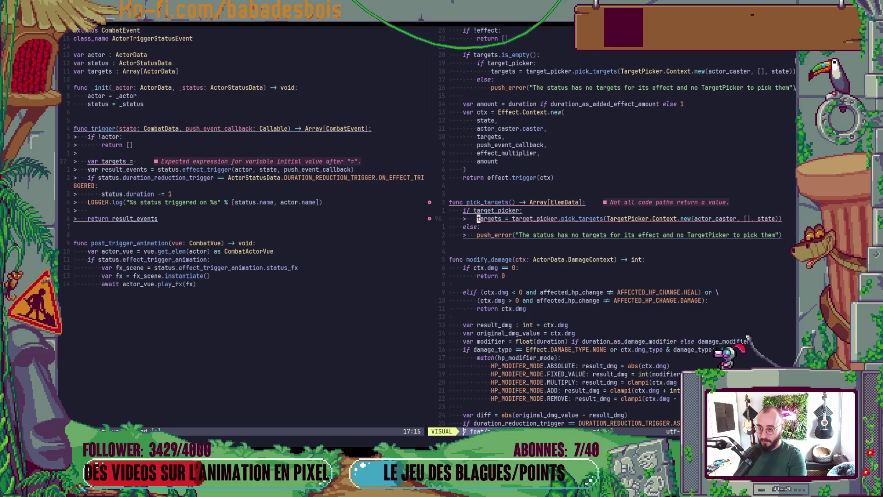
key("e")
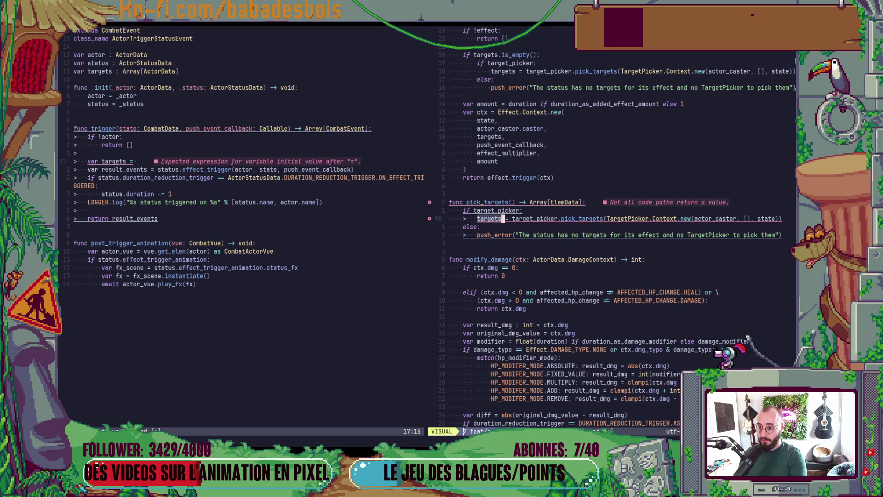
key("l")
key("l")
type("creturn")
key("Escape")
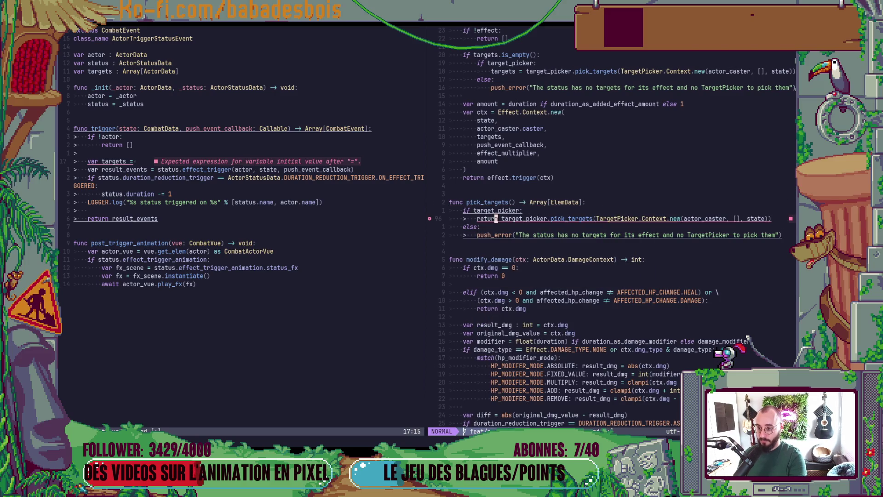
Return an empty array after push_error in the else branch and show the picker line's diagnostics.
key("j")
key("j")
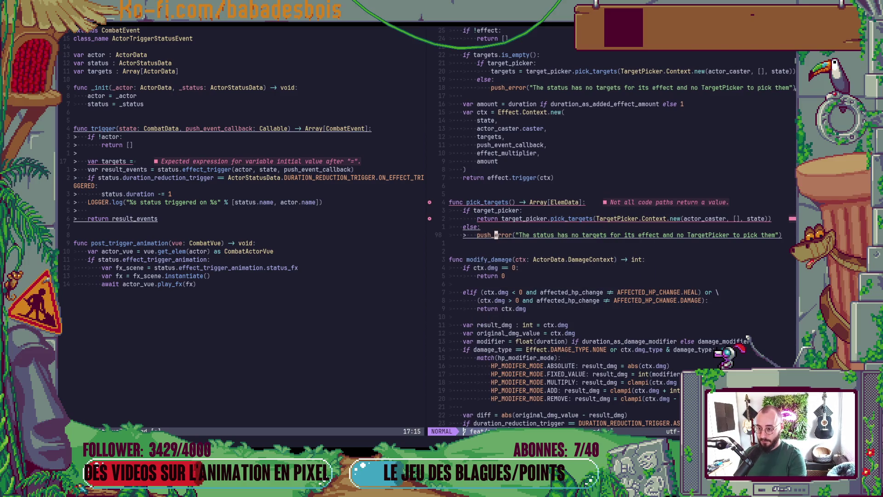
type("Oreturn []")
key("Escape")
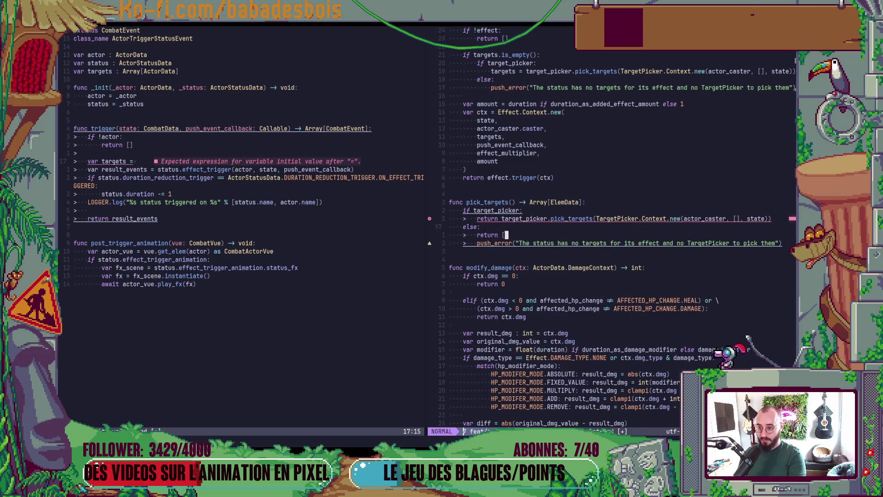
key("d")
key("d")
key("p")
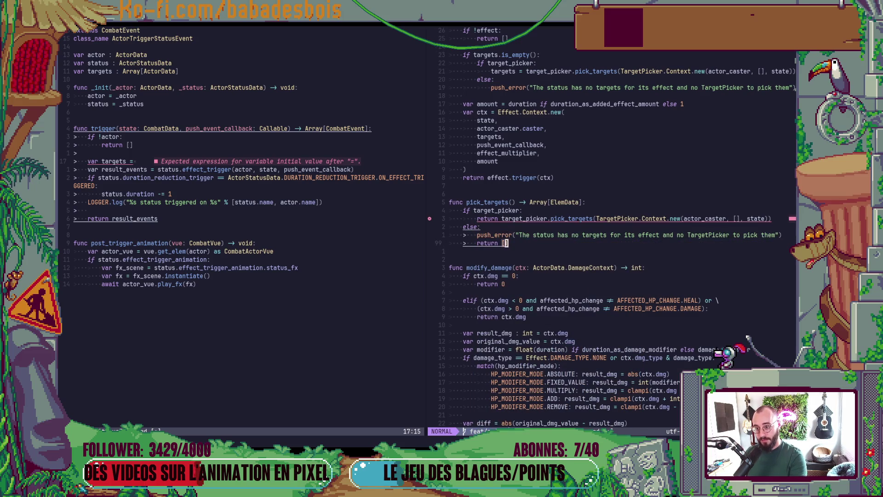
key("k")
key("k")
key("k")
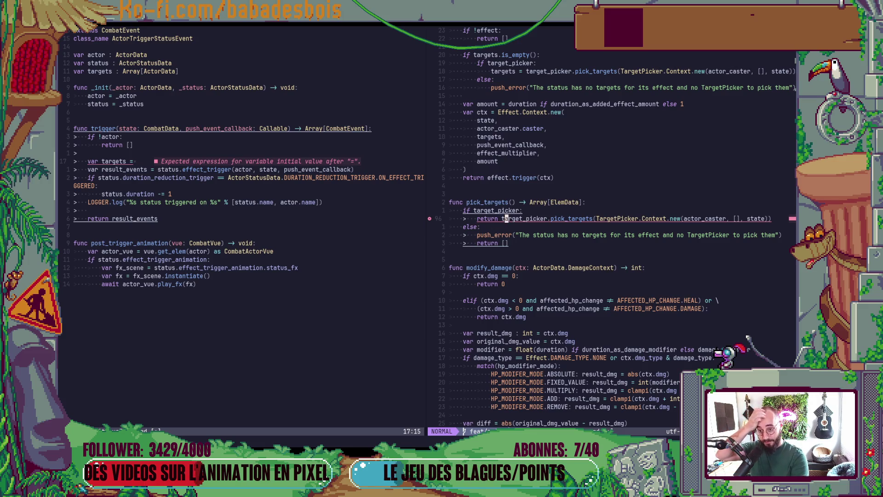
key("K")
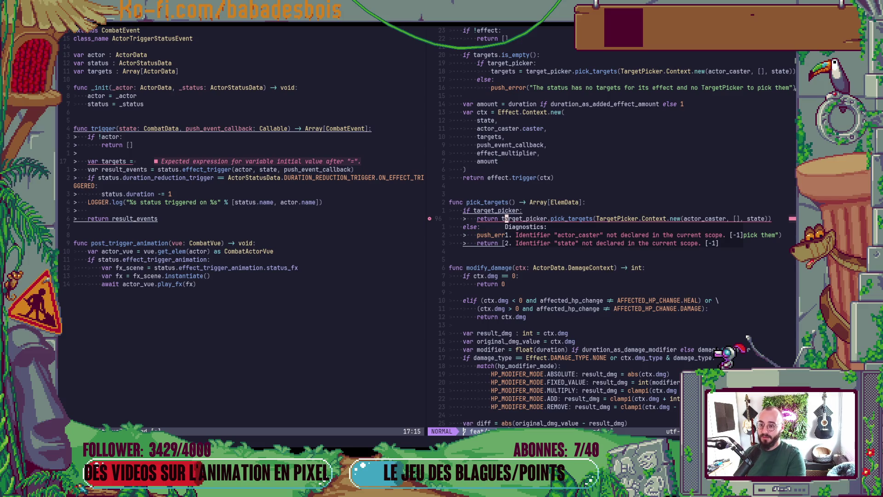
Give pick_targets the parameters actor_caster: ActorData and state: CombatData, returning Array[ElemData].
key("k")
key("k")
type("w")
type("i")
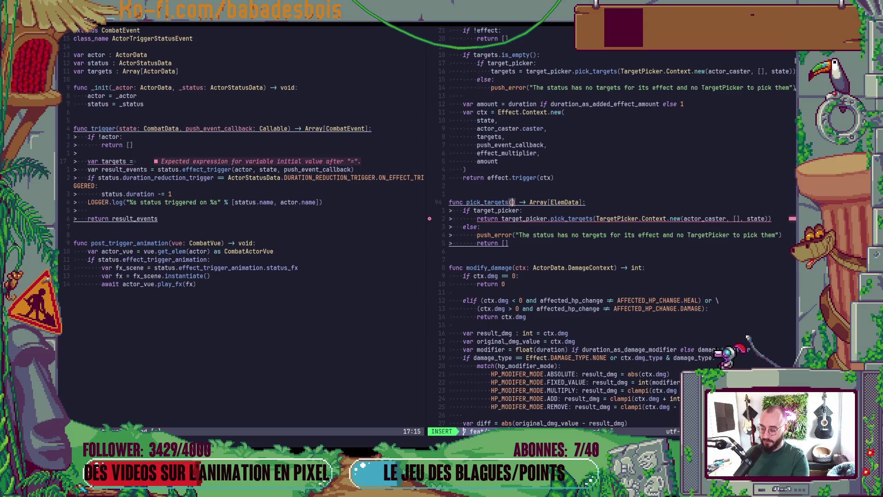
type("cas")
key("BackSpace")
key("BackSpace")
key("BackSpace")
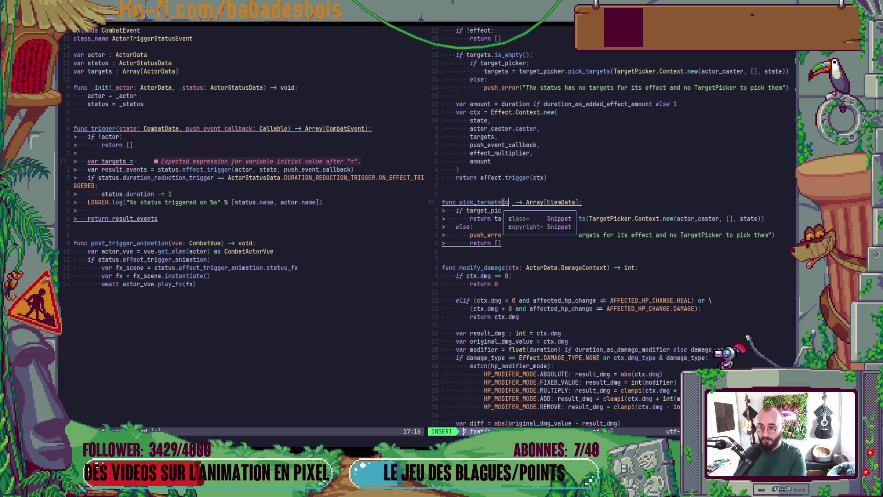
type("actor_caster: ")
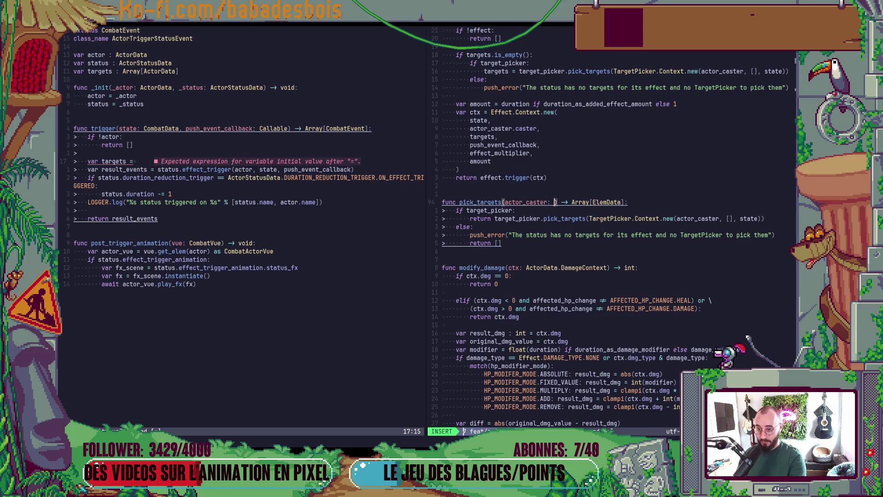
type("Ac) -> Array[ElemDat")
key("Tab")
type(", ")
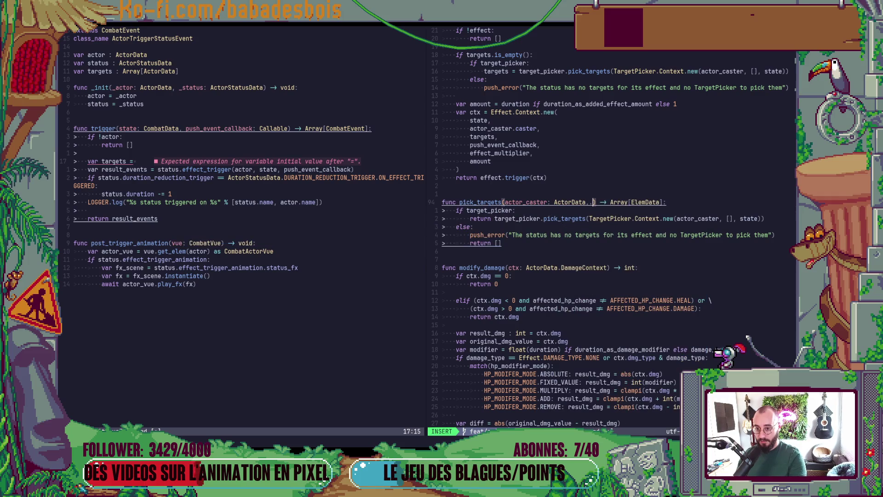
type("state")
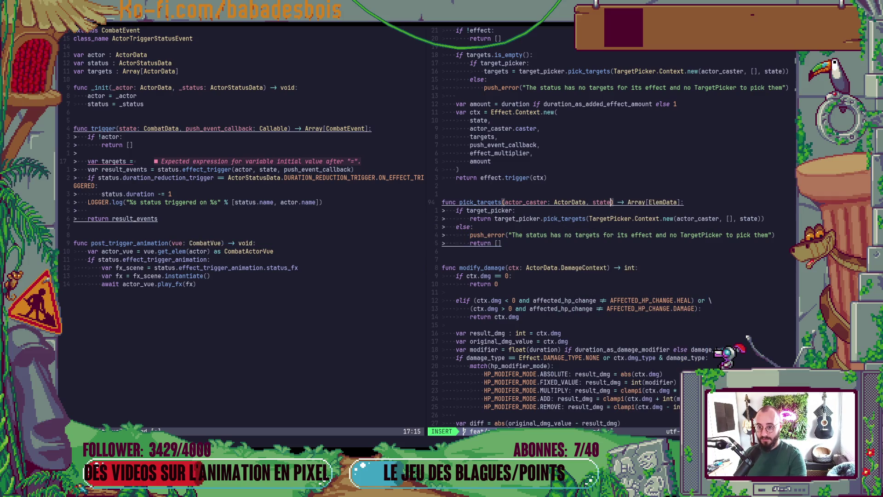
type(": Com")
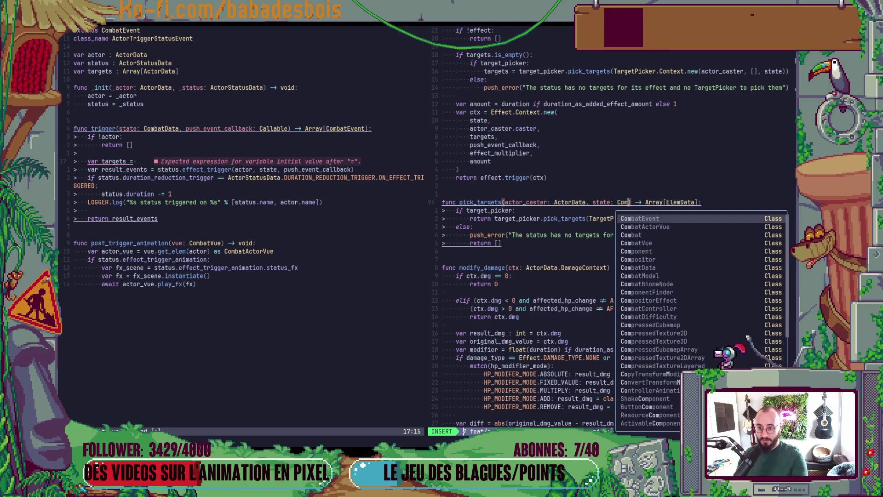
key("Down")
key("Down")
type("mba")
key("Tab")
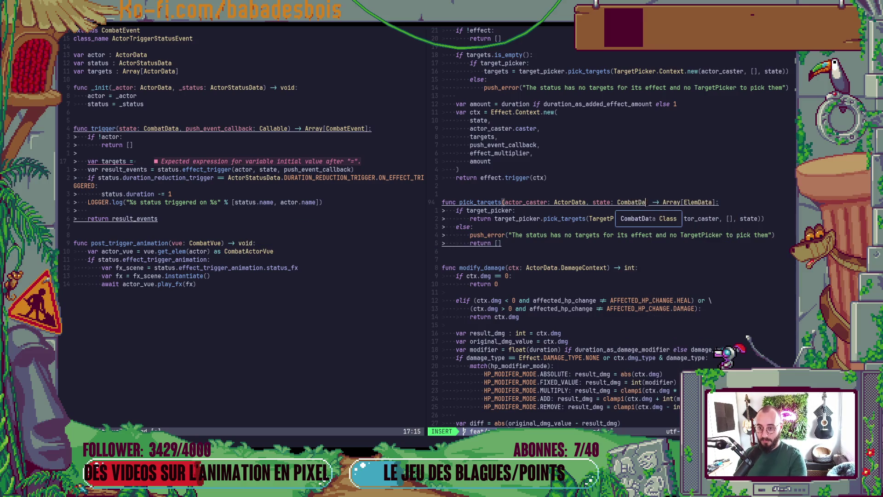
key("Escape")
key("j")
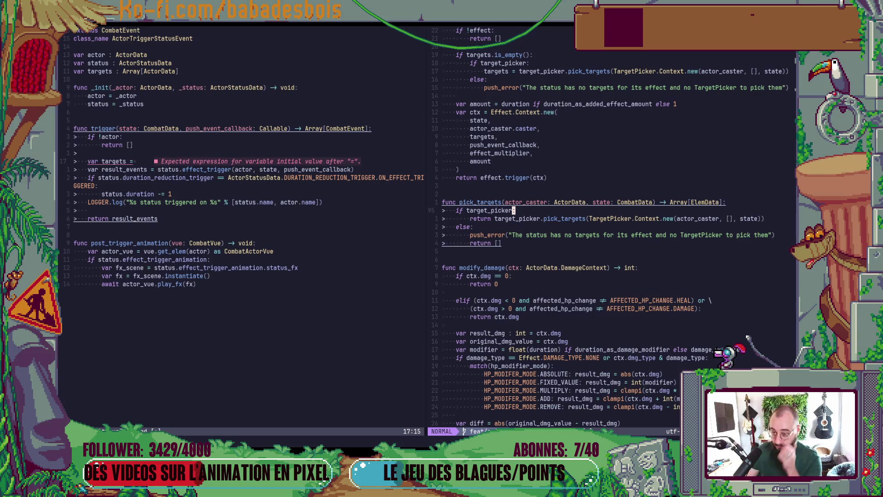
scroll(493, 251, "up", 3)
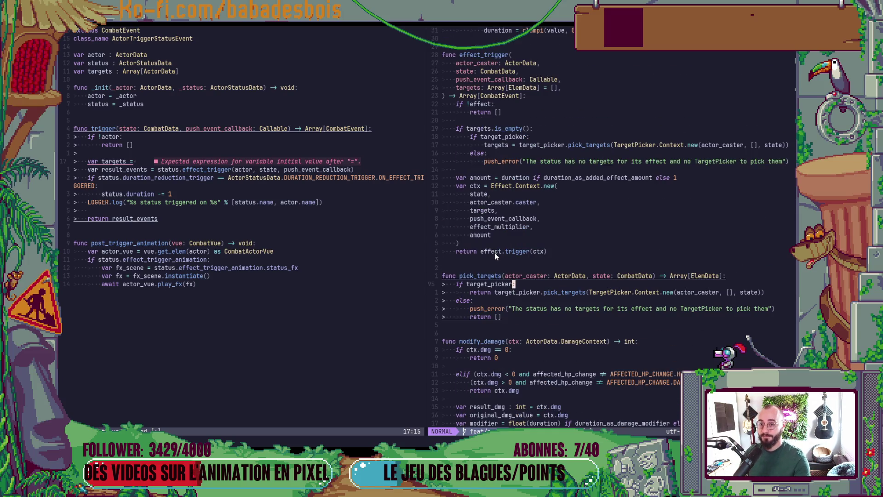
Remove the target_picker if/else check and error in effect_trigger, keeping the dedented targets assignment.
key("shift+v")
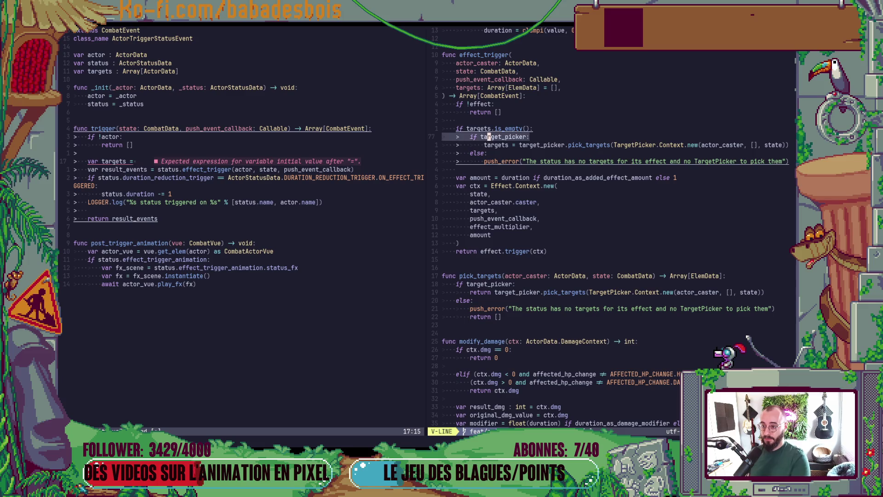
key("j")
key("j")
key("k")
key("k")
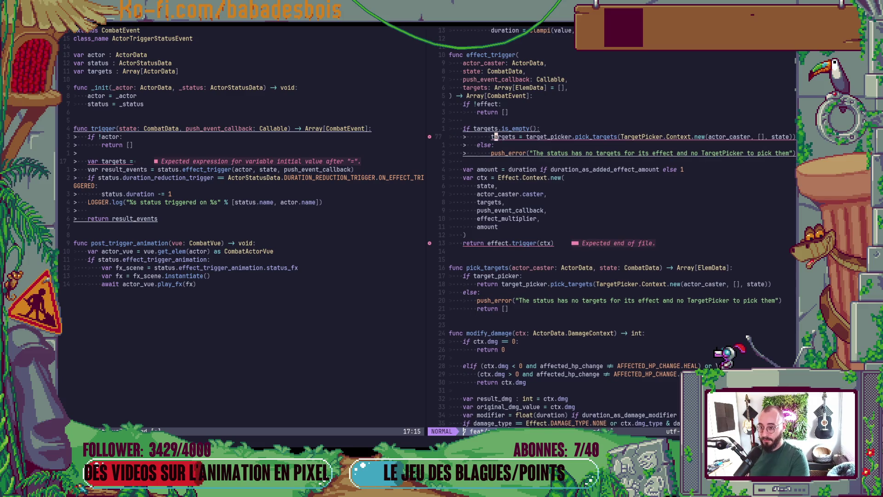
key("d")
key("less")
key("less")
key("j")
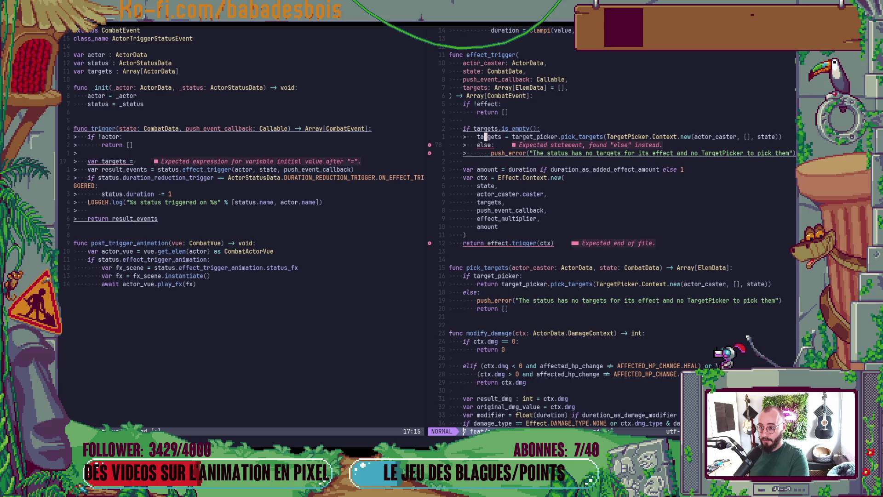
key("shift+v")
key("j")
key("d")
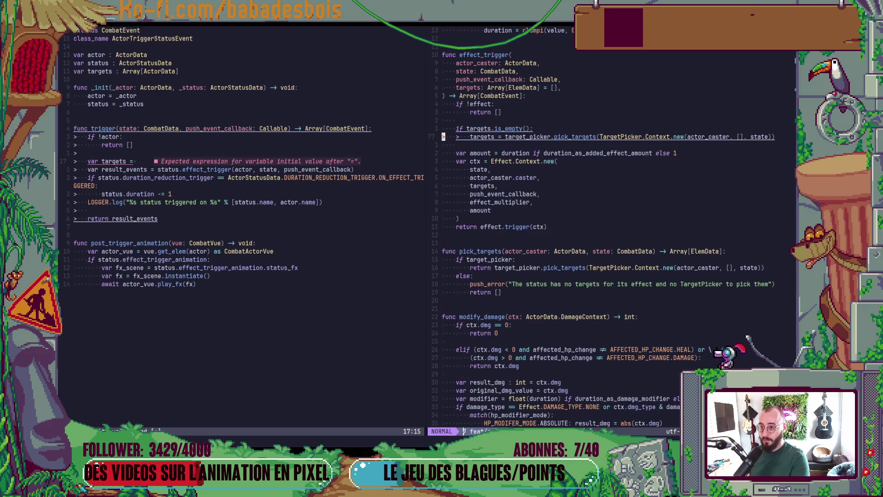
Rewrite the assignment as targets = pick_targets(actor_caster, state), save, and return to the left split.
key("dollar")
key("asciicircum")
key("w")
key("w")
key("shift+c")
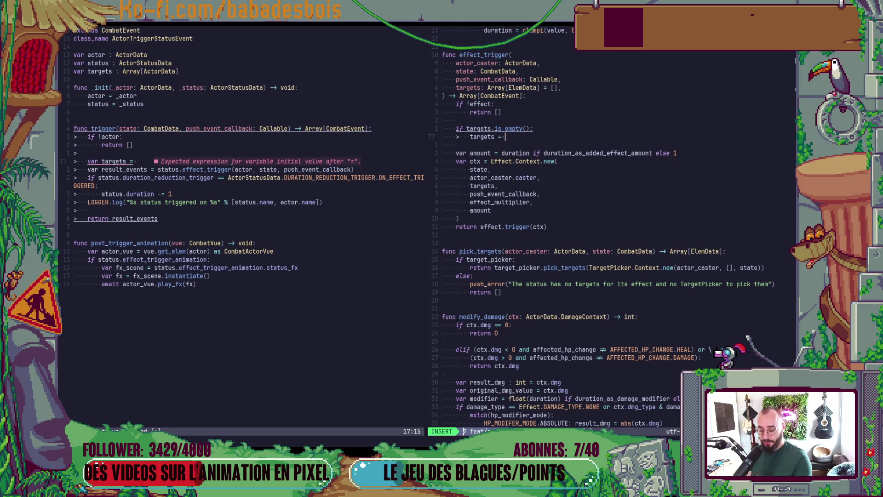
type("pi")
key("Down")
key("Return")
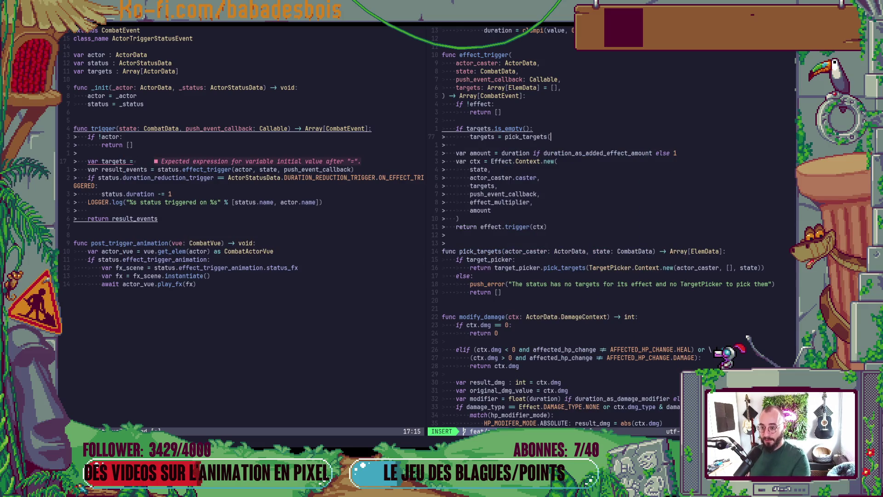
type("()")
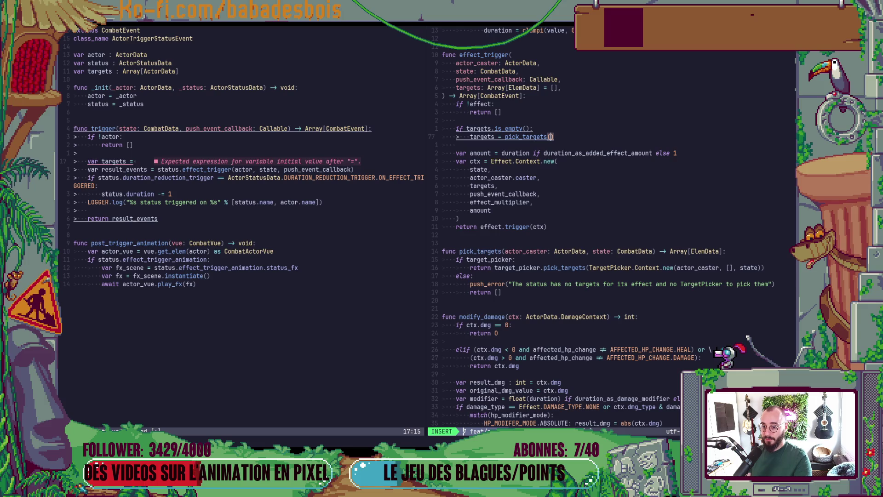
type("act")
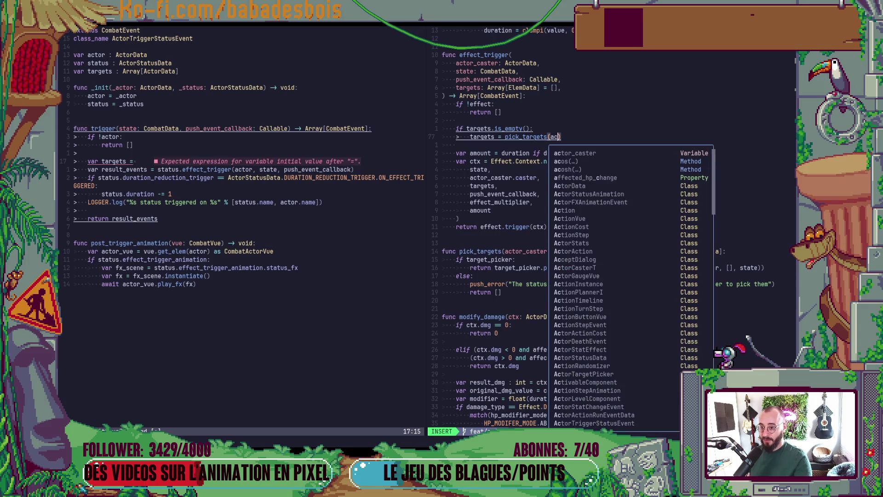
key("Return")
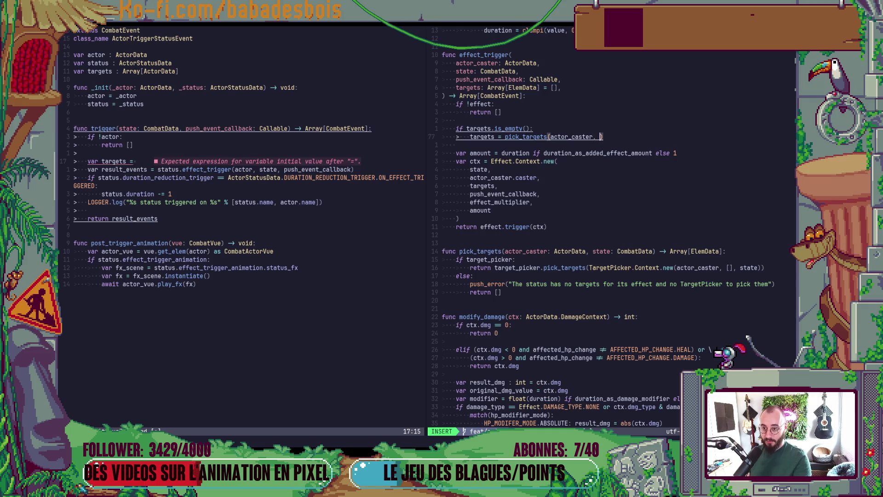
type("state")
key("Escape")
key("ctrl+s")
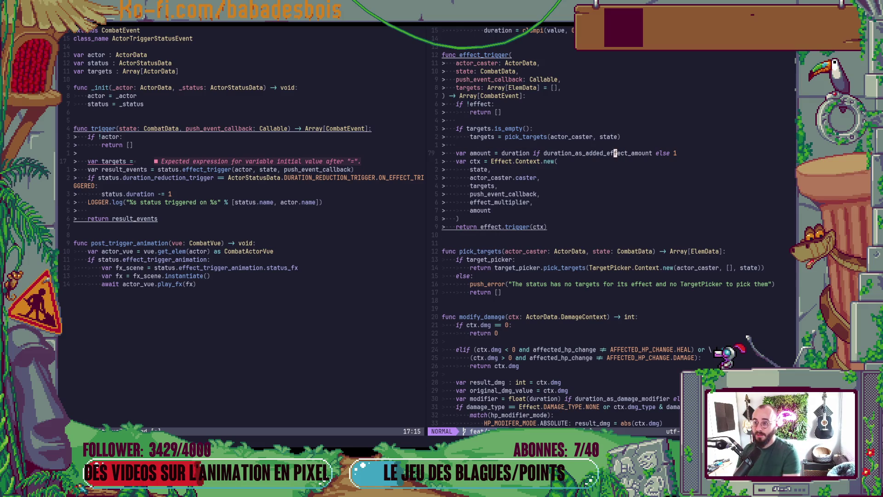
key("ctrl+w")
type("hs =")
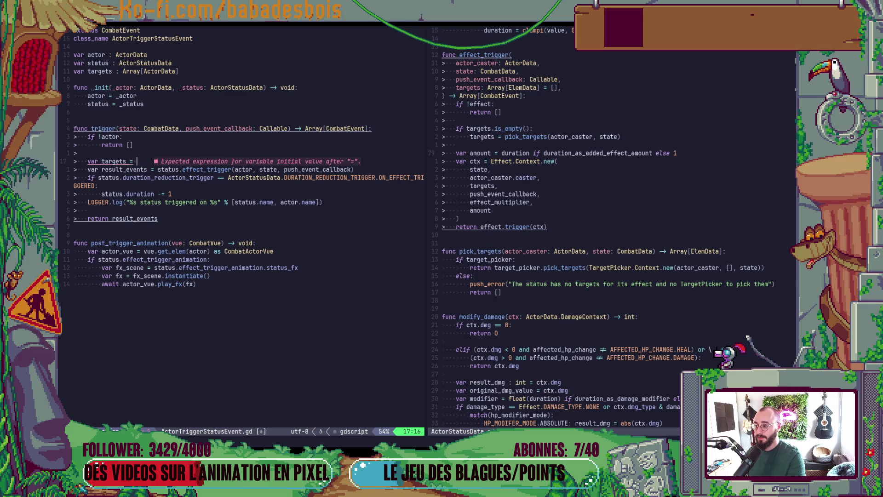
type(" status.p")
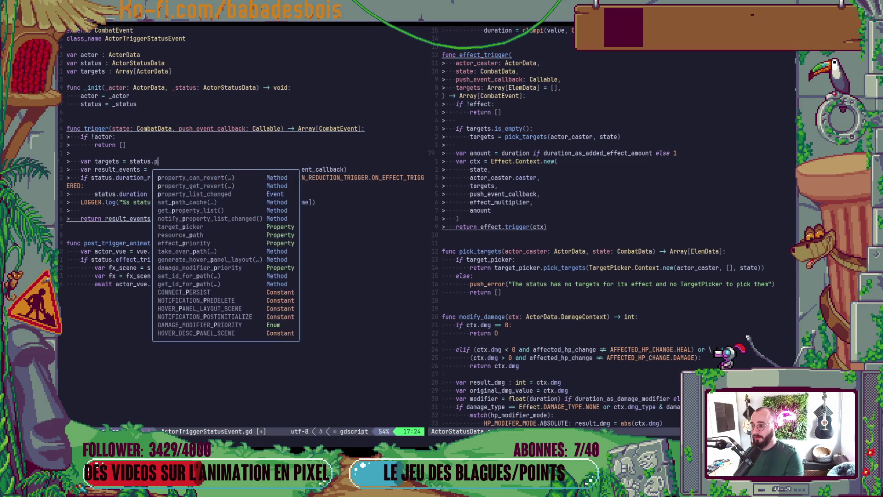
type("ick")
Assign targets from status.pick_targets(actor, state) in the status trigger.
key("Tab")
key("Escape")
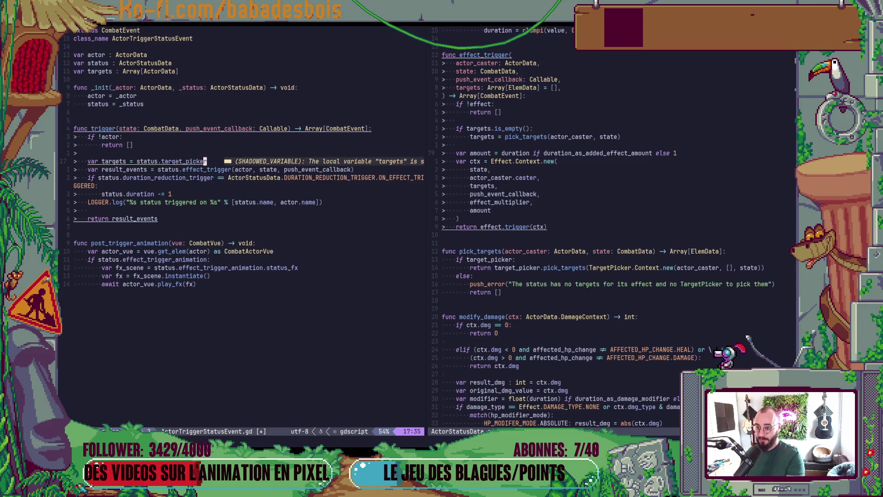
type("h")
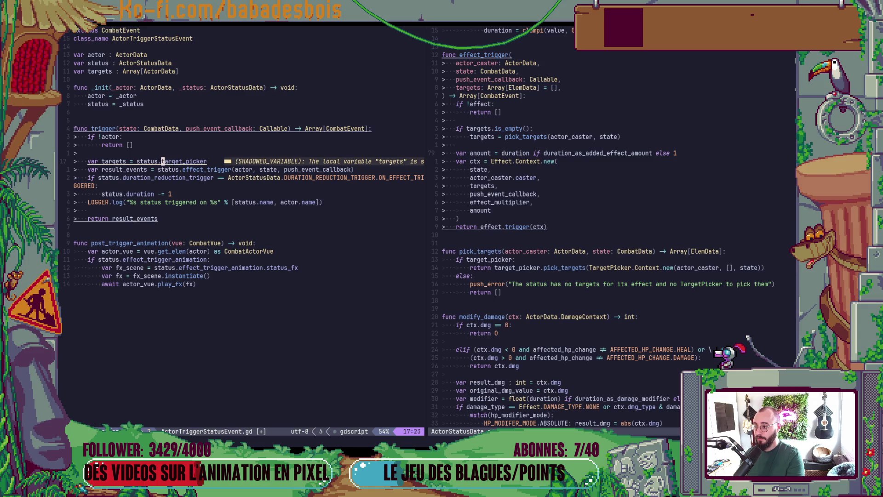
type("cwp")
type("_ta")
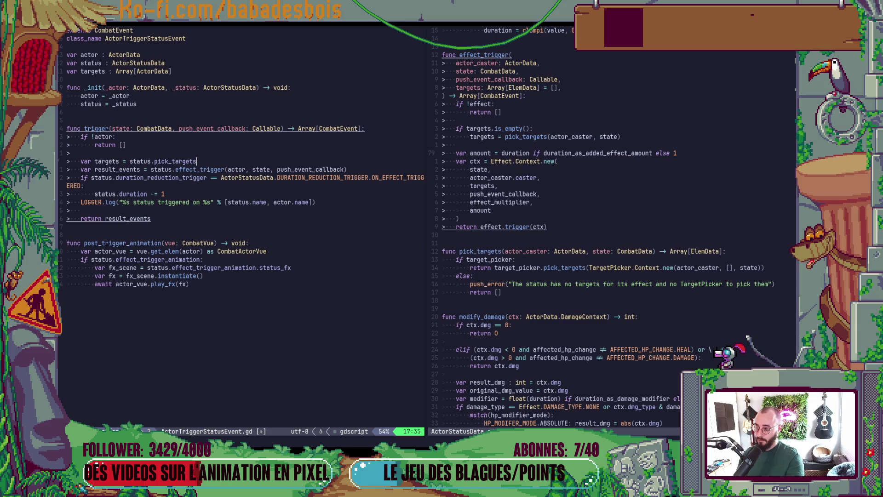
type("()")
key("Escape")
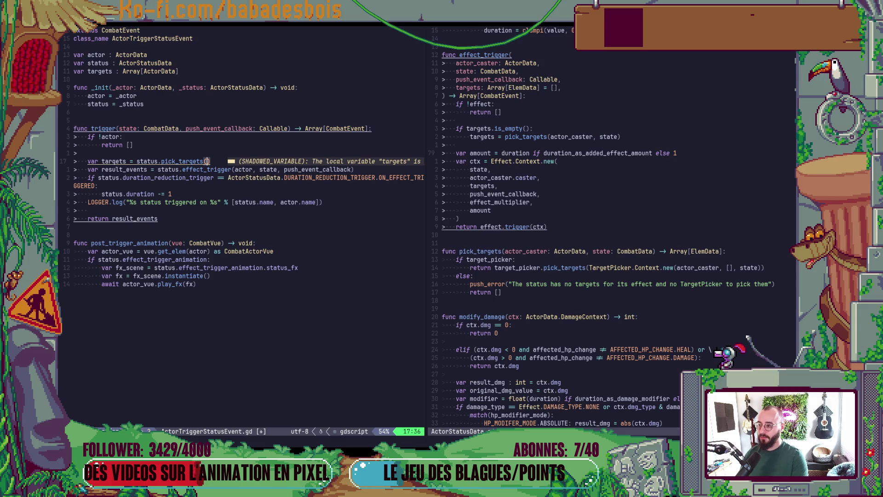
type("actor, ")
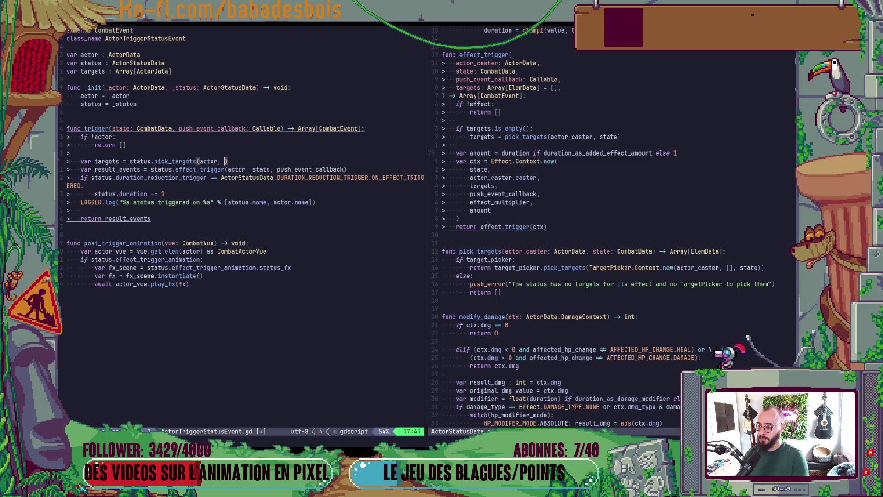
type("state")
key("Escape")
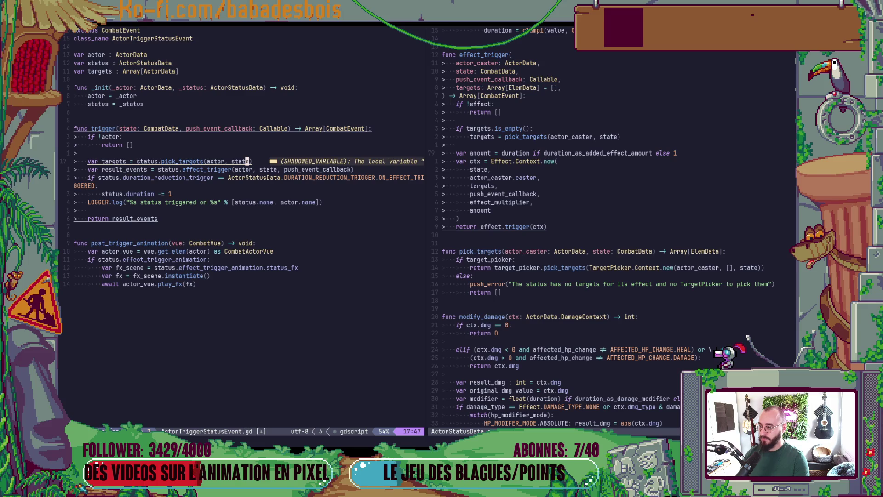
Store the result in the targets field instead of a local and pass targets to effect_trigger.
key("Escape")
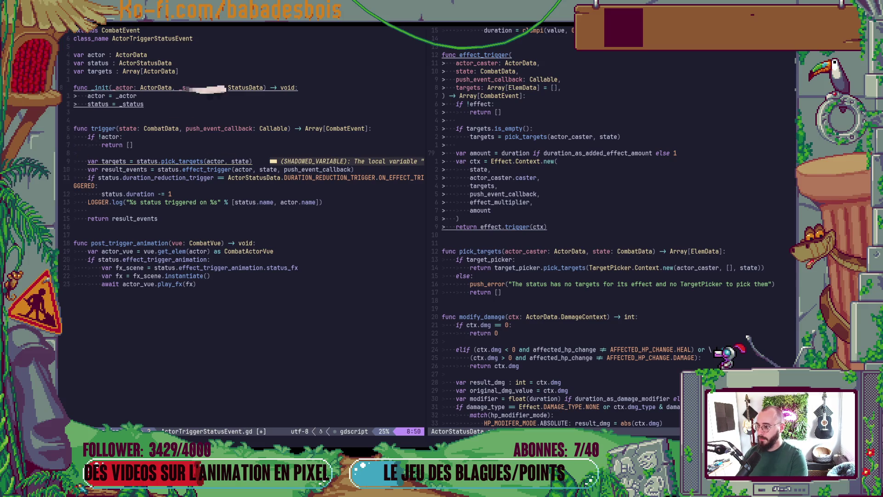
key("Up")
key("Up")
key("Up")
key("Down")
key("Down")
key("Down")
key("Down")
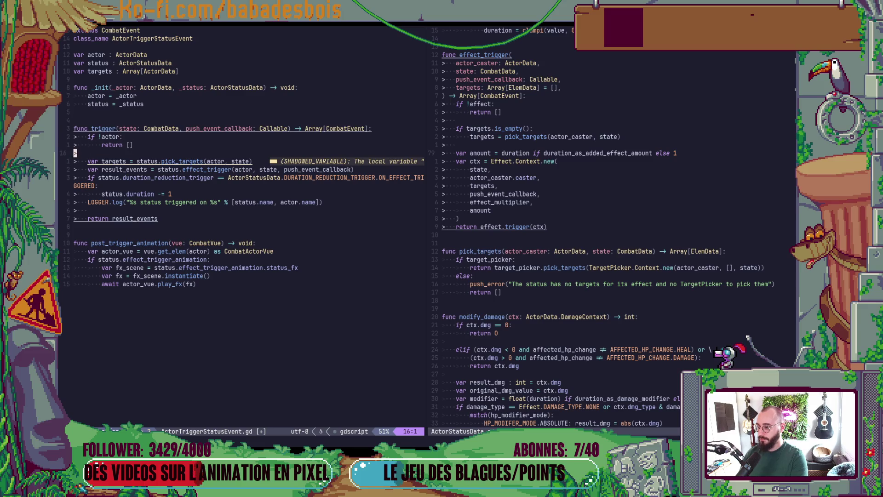
key("Down")
key("Down")
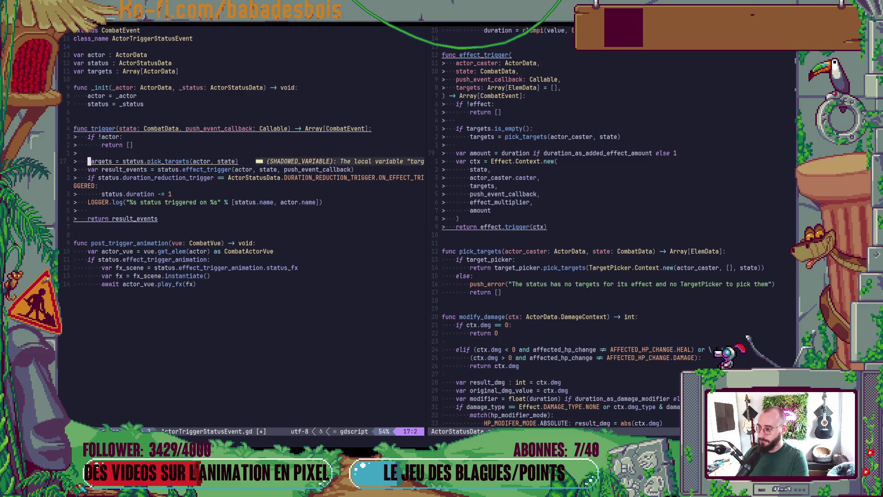
key("d")
key("w")
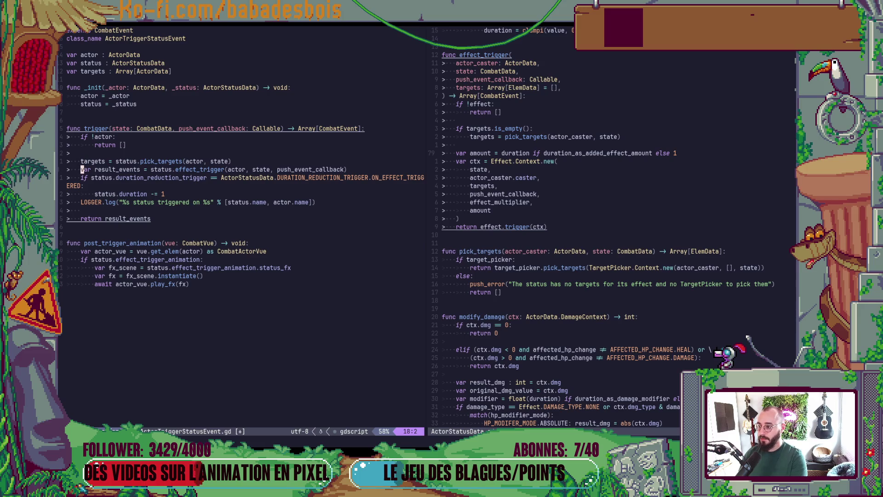
key("dollar")
type("k, ta")
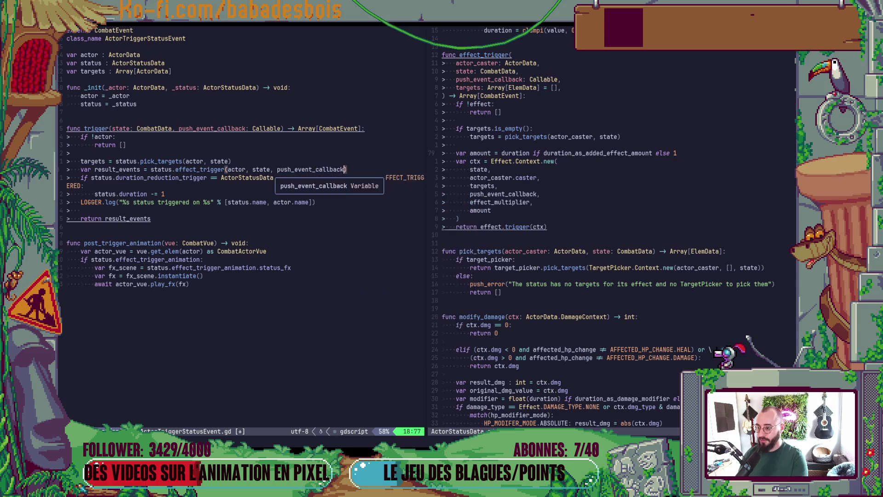
type("rgets")
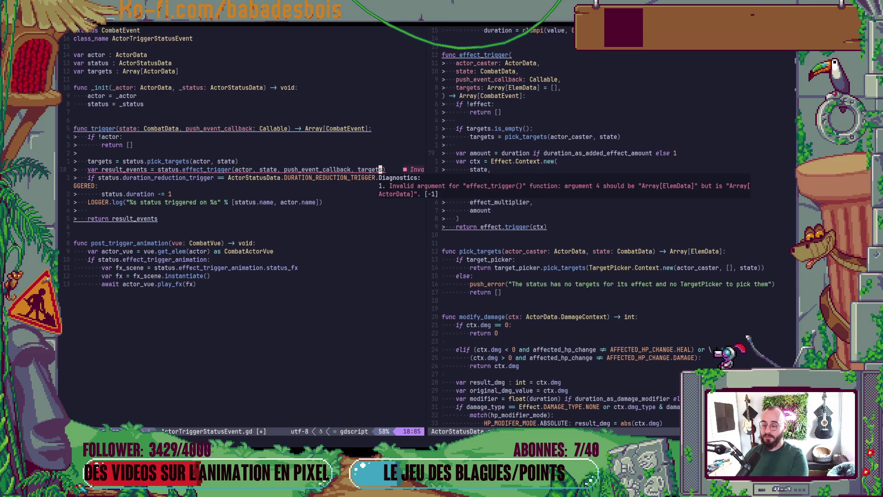
Change the targets field declaration to Array[ElemData].
key("Escape")
key("k")
key("k")
key("k")
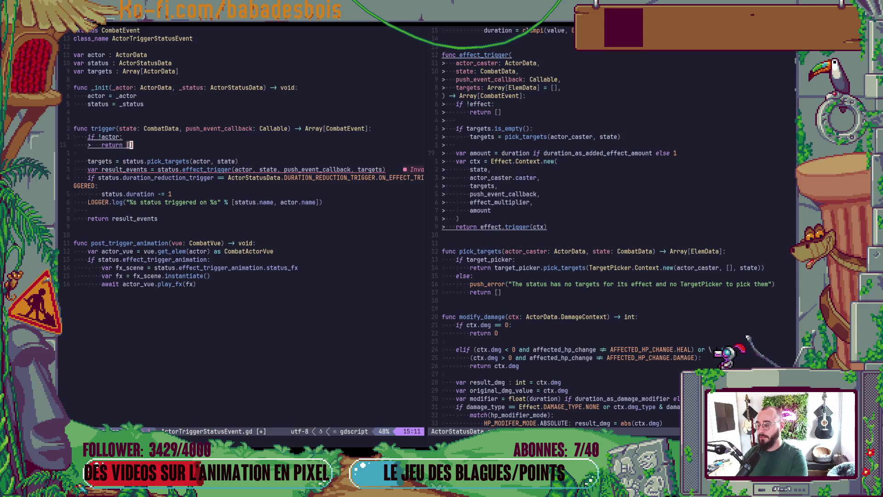
key("k")
key("k")
key("k")
key("k")
key("f")
key("[")
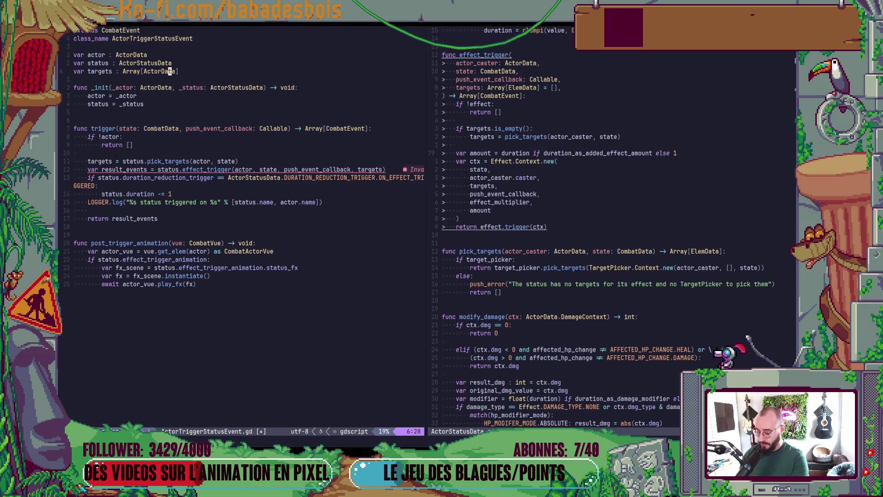
type("ci[")
type("Elem")
key("Tab")
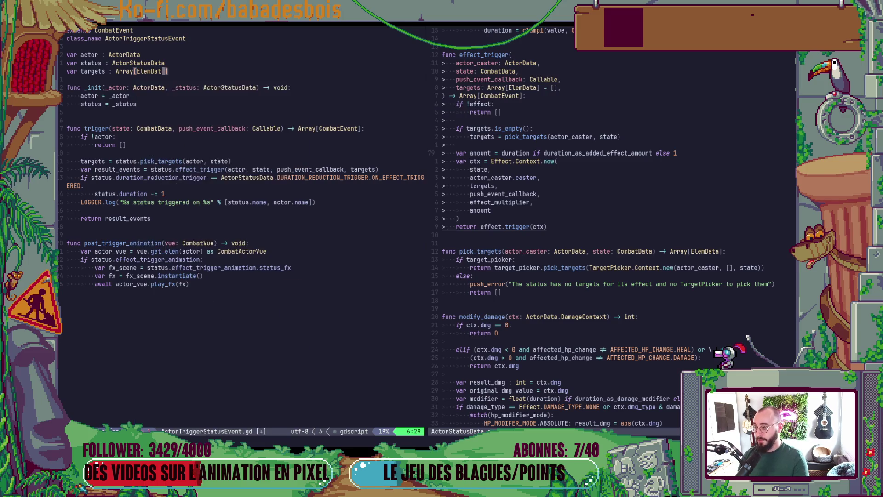
key("Escape")
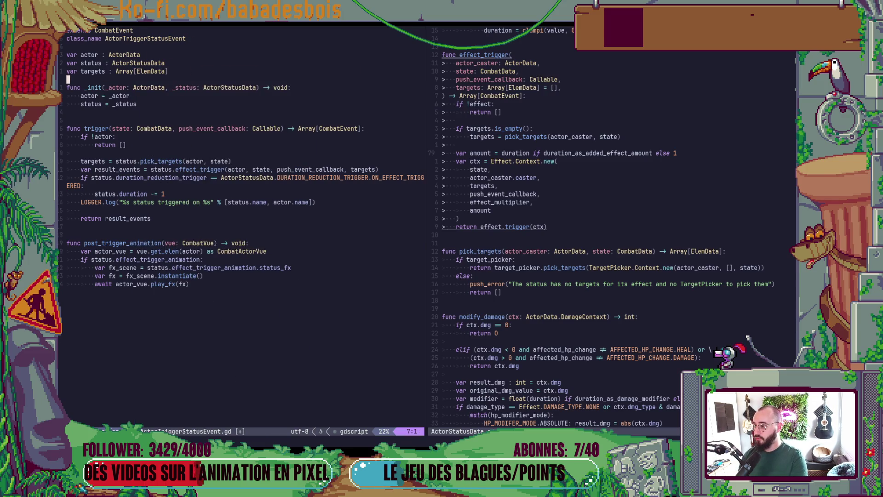
Wrap post_trigger_animation's body in a for elem loop and indent it under the header.
key("braceright")
key("braceright")
key("braceright")
key("j")
key("shift+o")
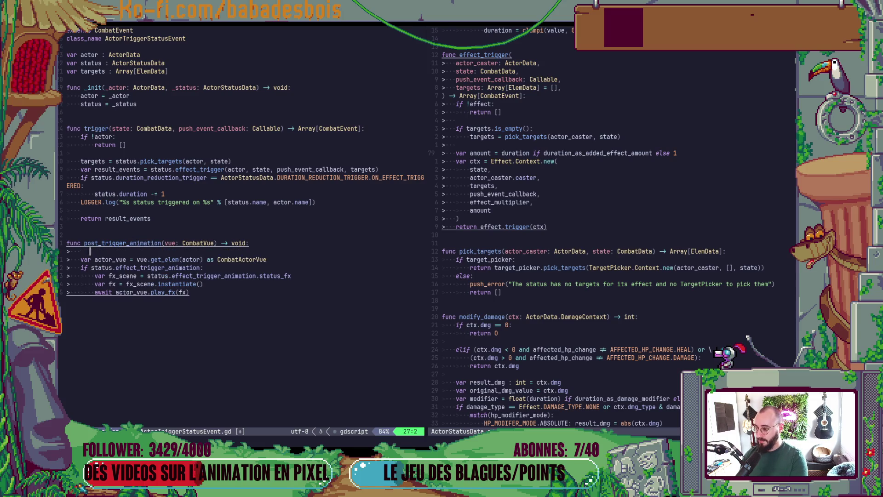
type("for elem in el")
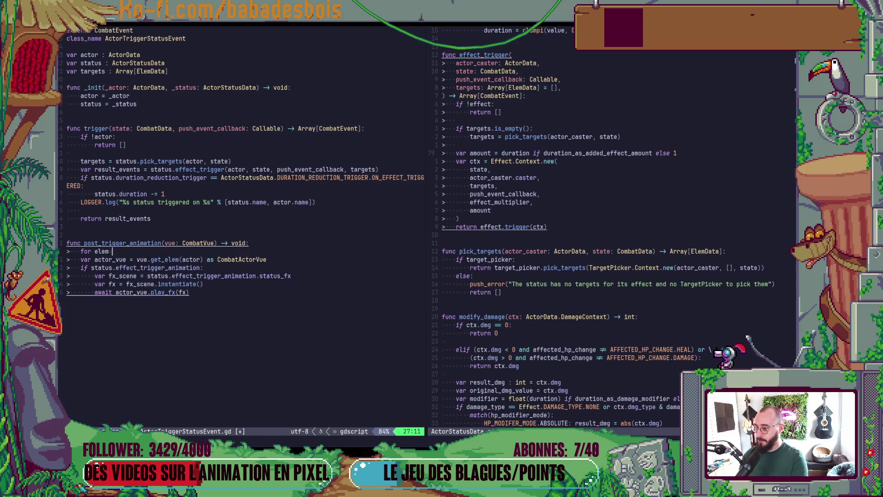
key("Down")
key("Down")
key("Down")
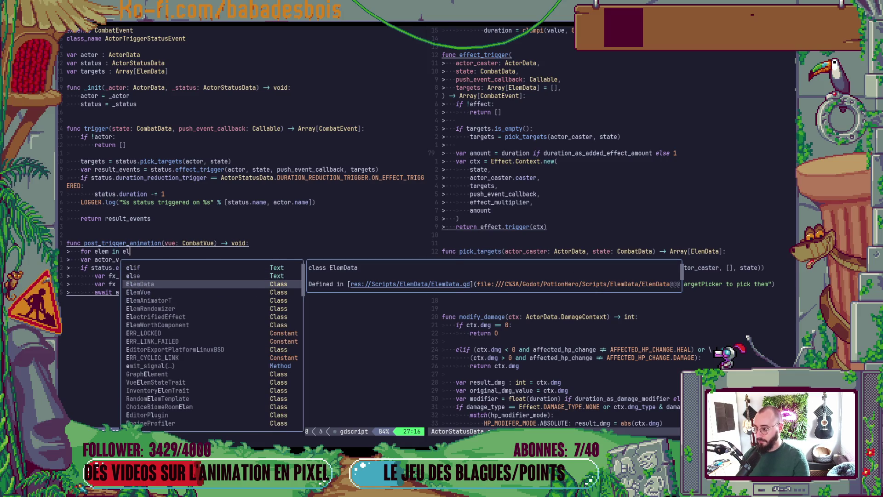
key("Return")
key("Escape")
key("j")
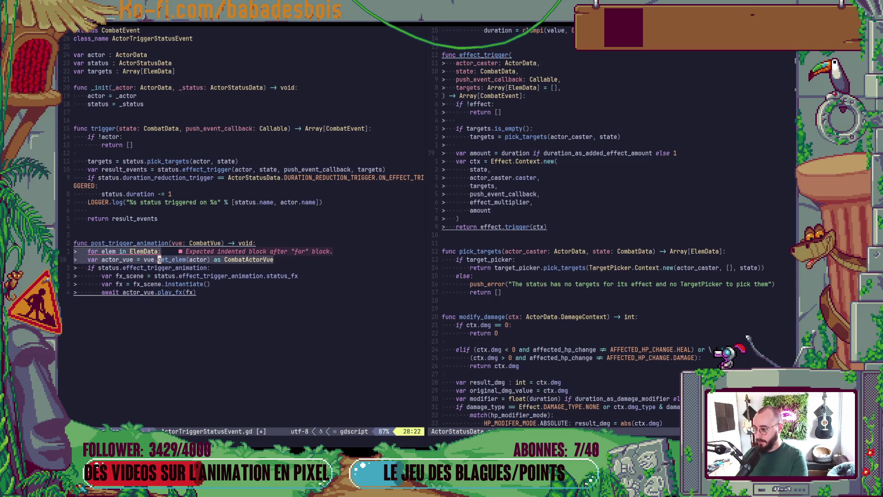
key("shift+v")
key("j")
key("j")
key("j")
key("greater")
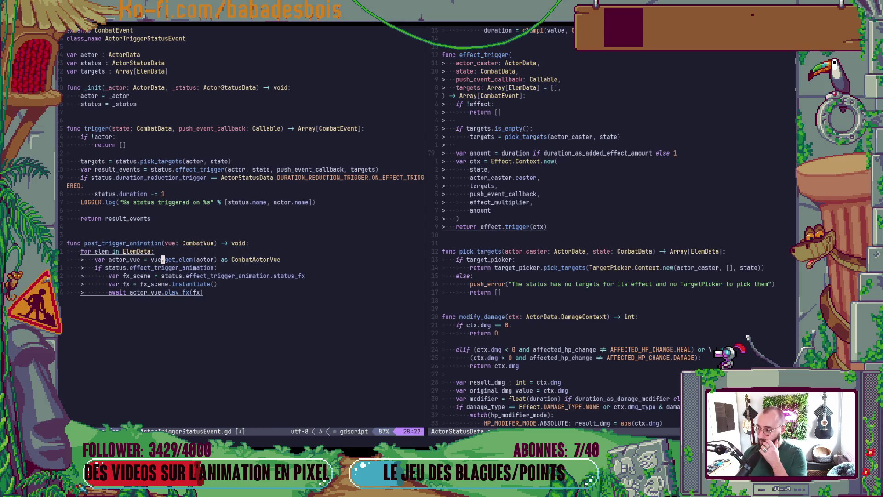
Make the loop iterate over targets and pass elem to get_elem instead of actor.
key("k")
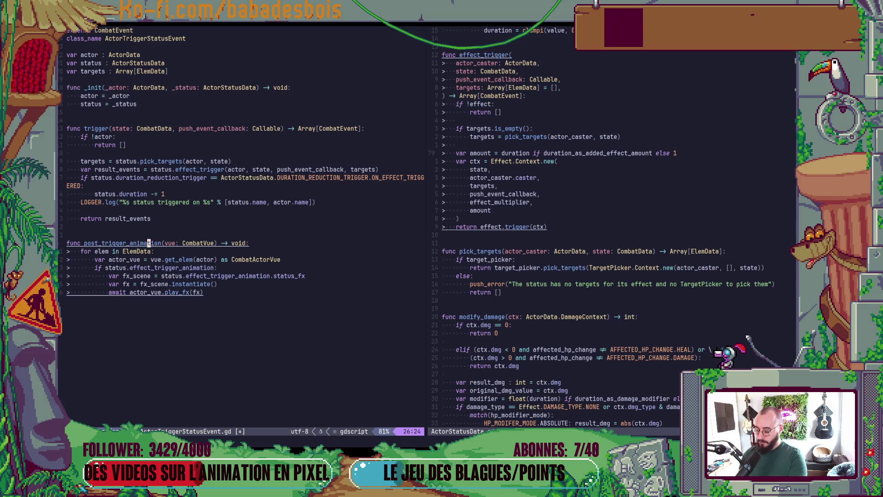
key("j")
key("End")
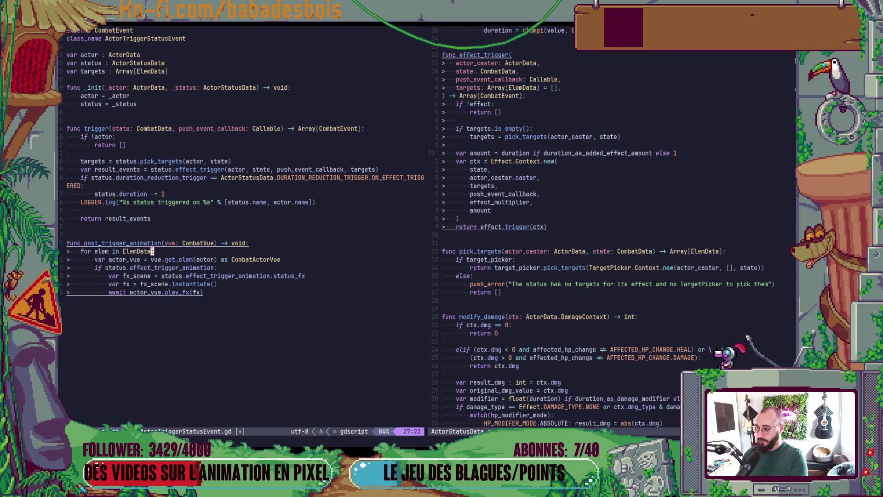
key("c")
key("b")
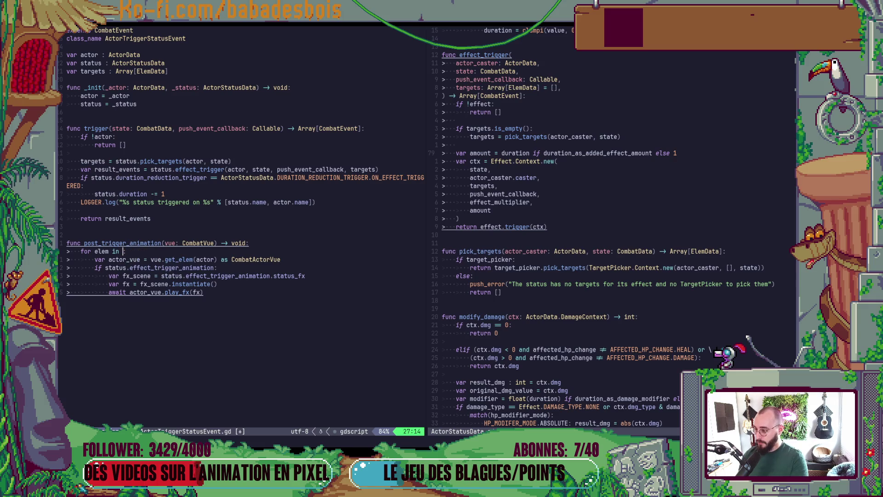
type("tar")
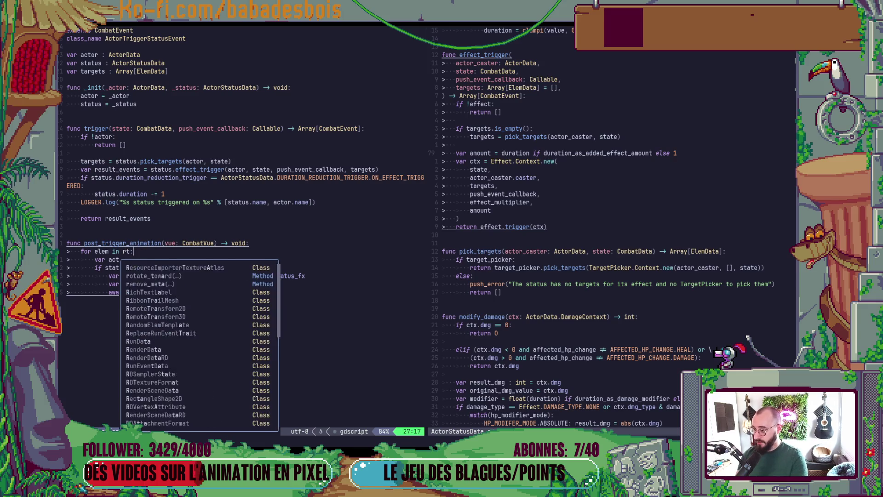
key("Return")
key("Escape")
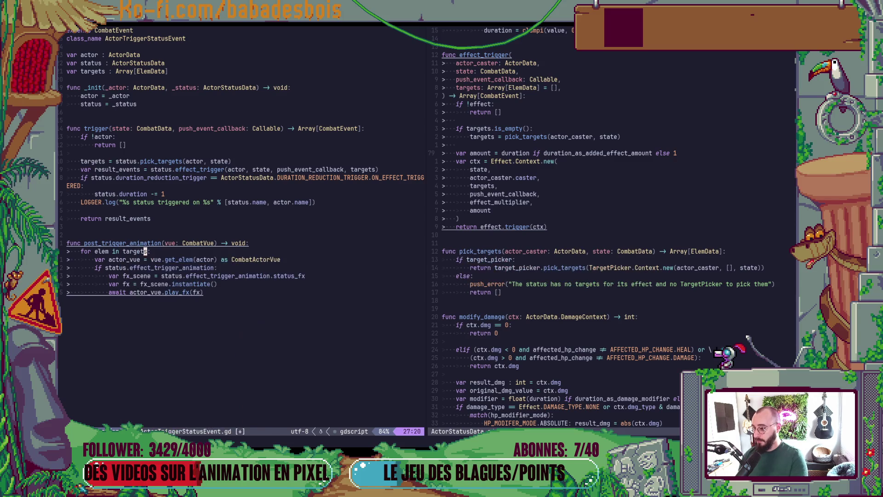
key("j")
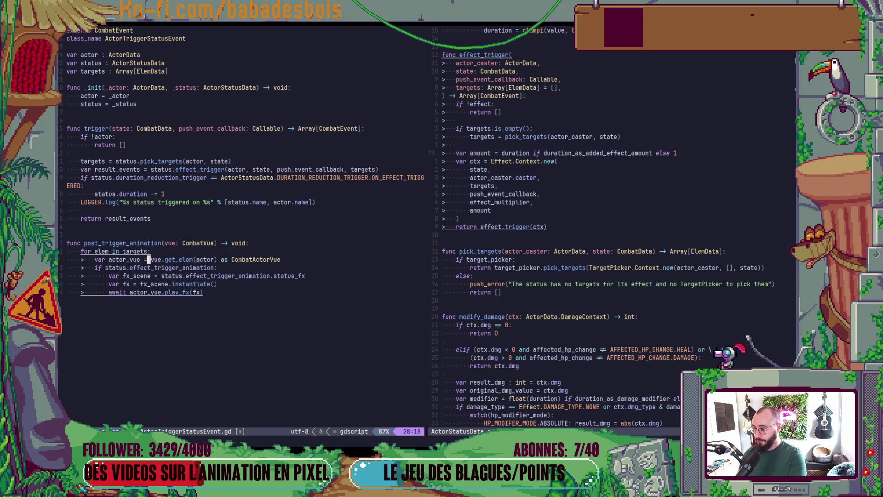
key("w")
key("w")
key("w")
key("c")
key("i")
key("w")
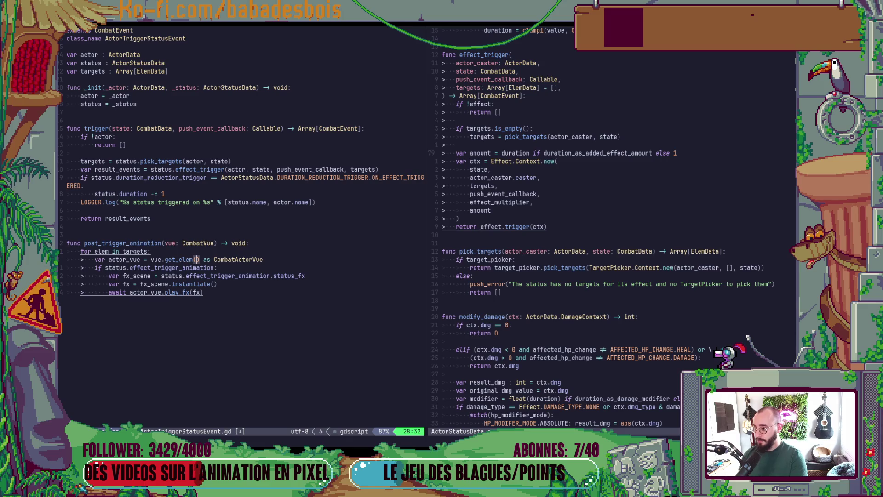
type("elem")
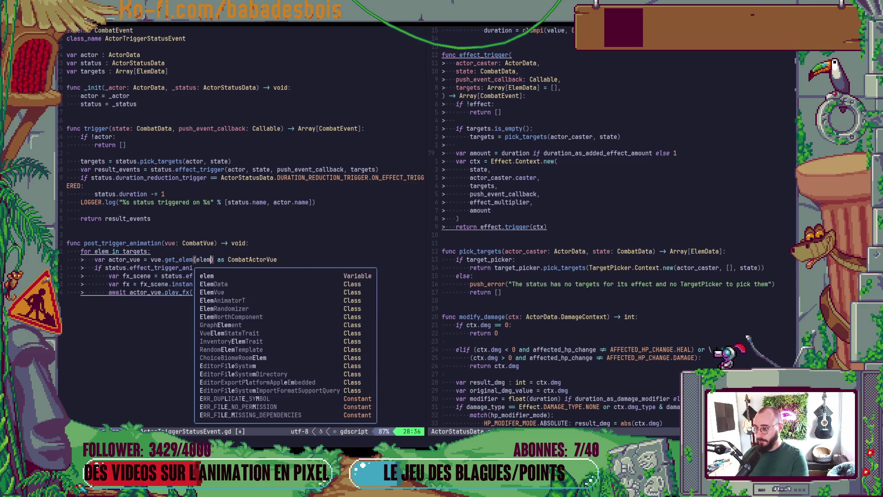
key("Escape")
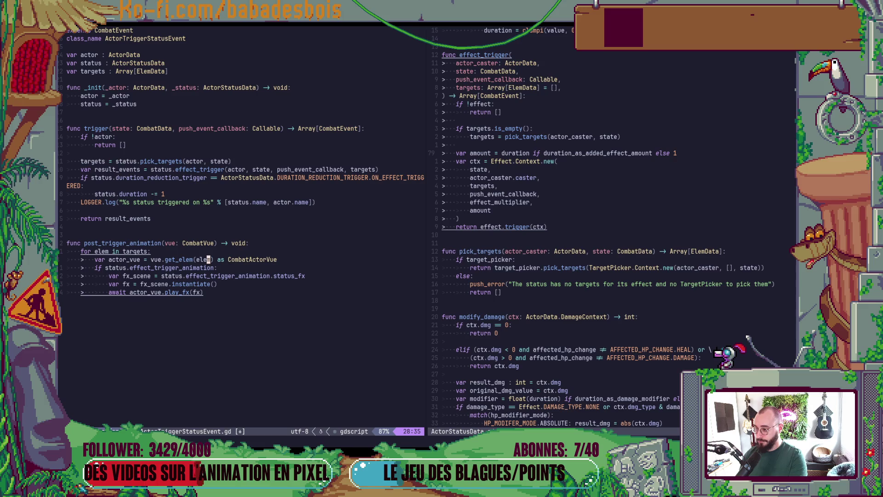
type("Oif em")
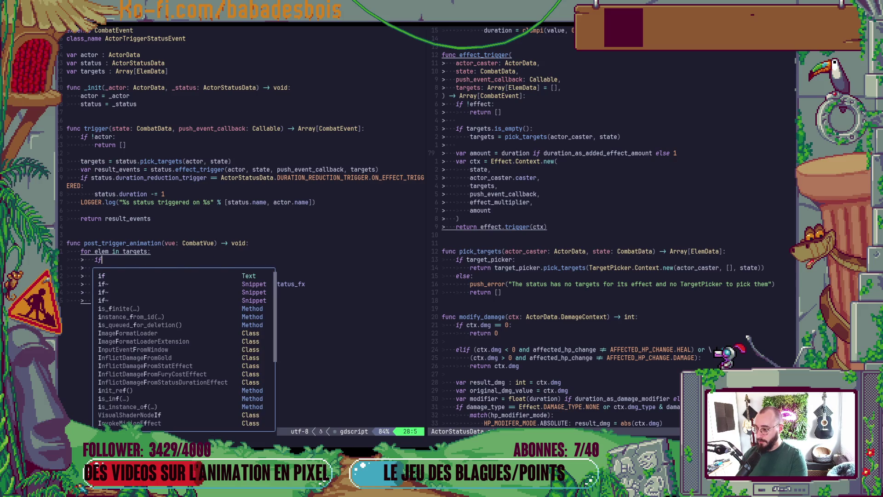
Add 'if not elem is ActorData: continue' in the loop, save the script, and launch the game.
key("BackSpace")
key("BackSpace")
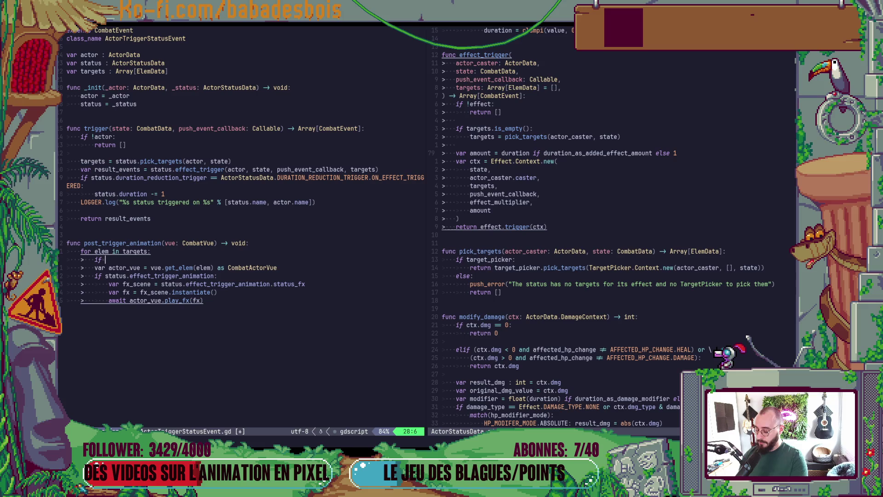
type("not elem")
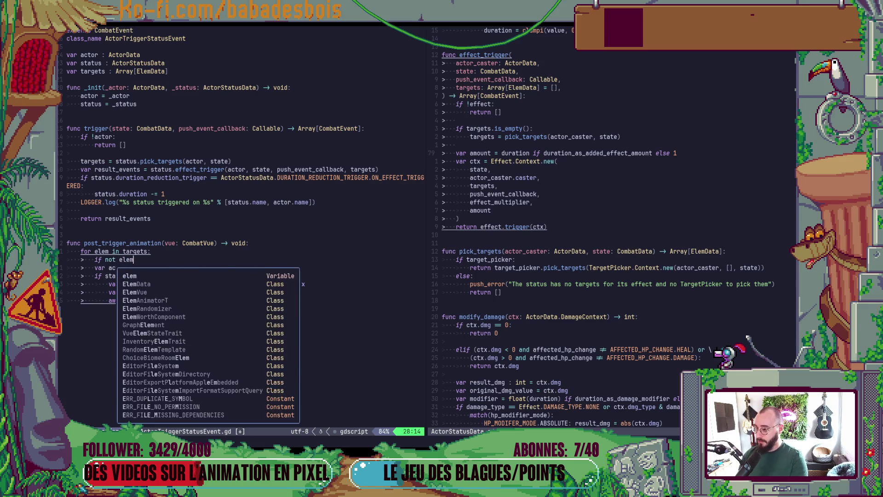
type(" is Ac")
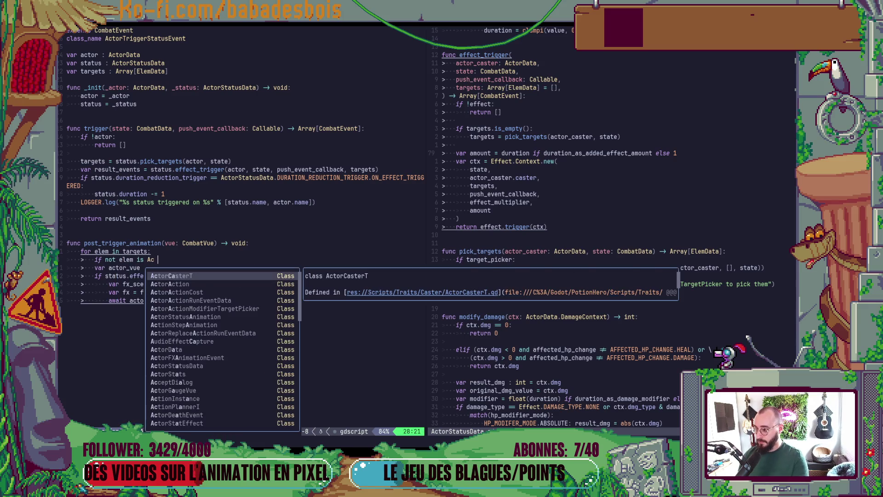
key("Tab")
type(":")
key("Return")
type("re")
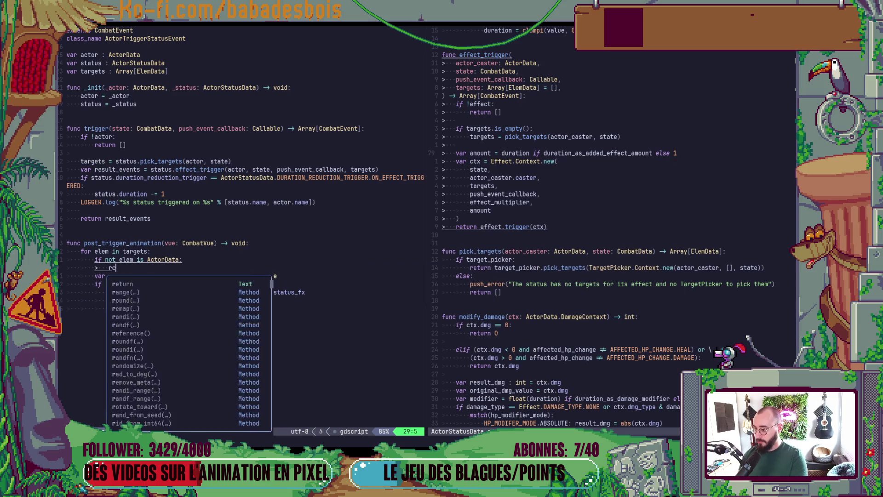
key("BackSpace")
key("BackSpace")
type("co")
key("Down")
key("Down")
key("Down")
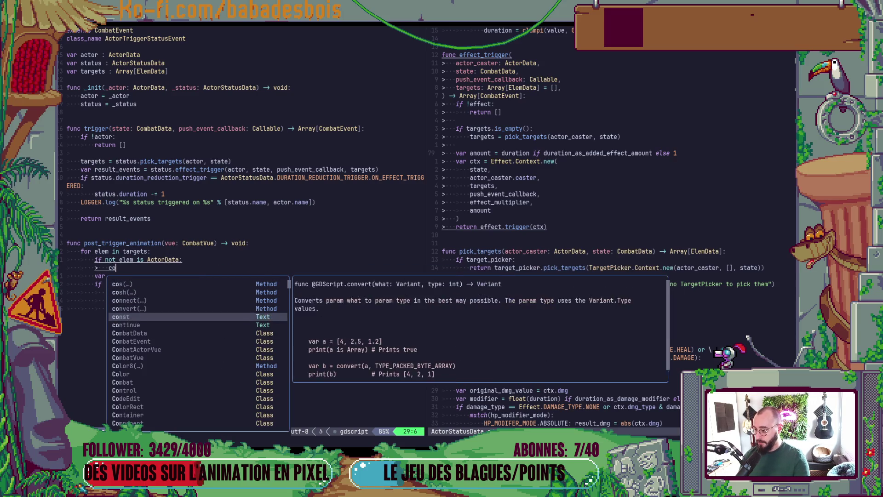
key("Up")
key("Tab")
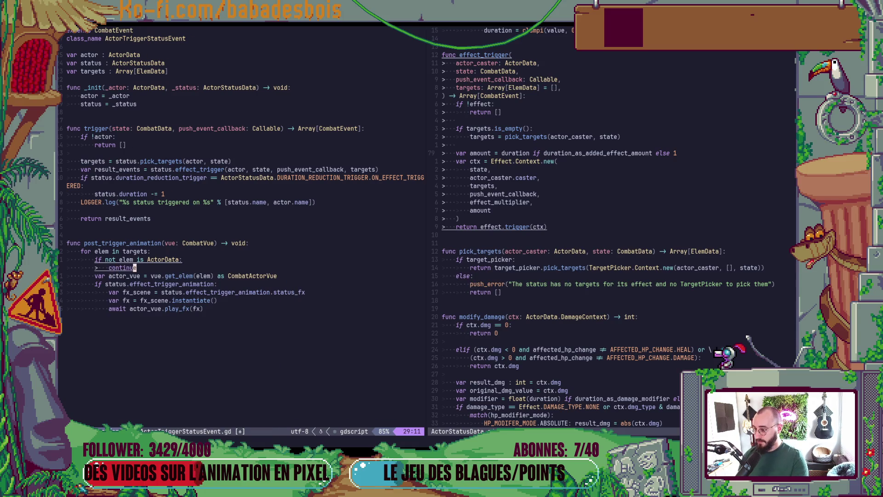
key("Escape")
key("ctrl+s")
key("o")
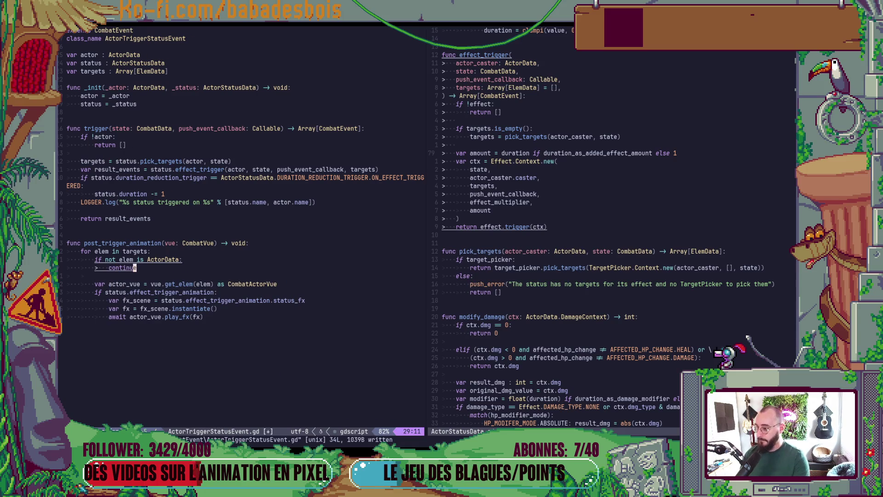
key("Escape")
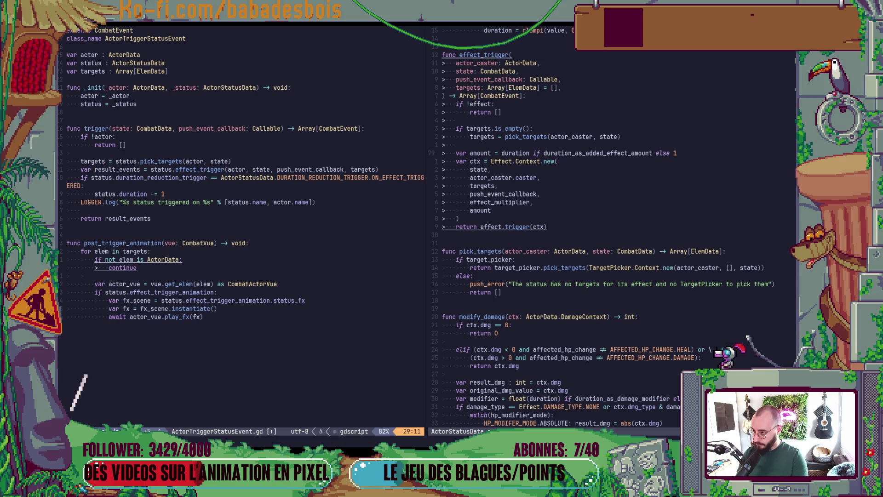
key("alt+Tab")
key("F5")
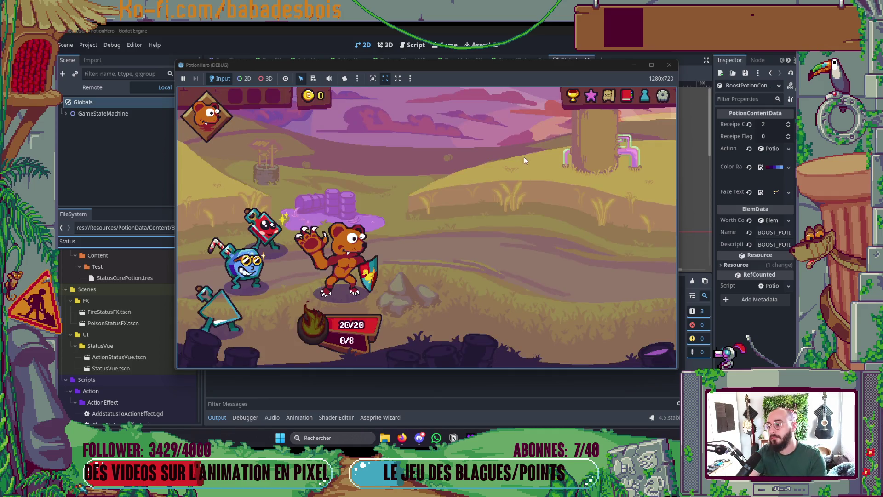
Start a sword battle from the route map and end a few turns to let actions resolve.
left_click(607, 95)
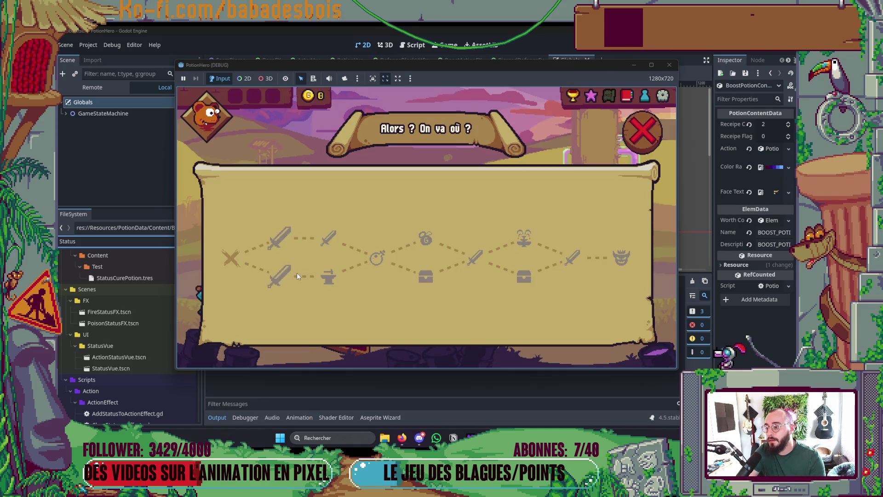
left_click(286, 239)
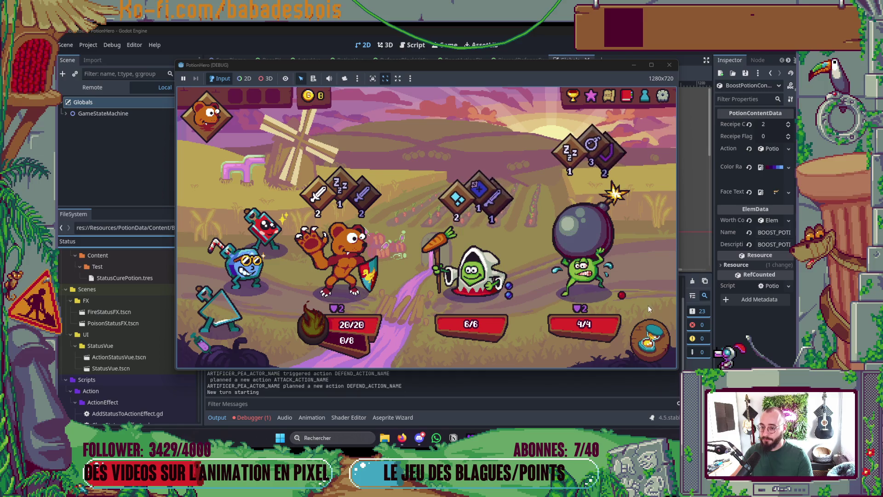
left_click(648, 338)
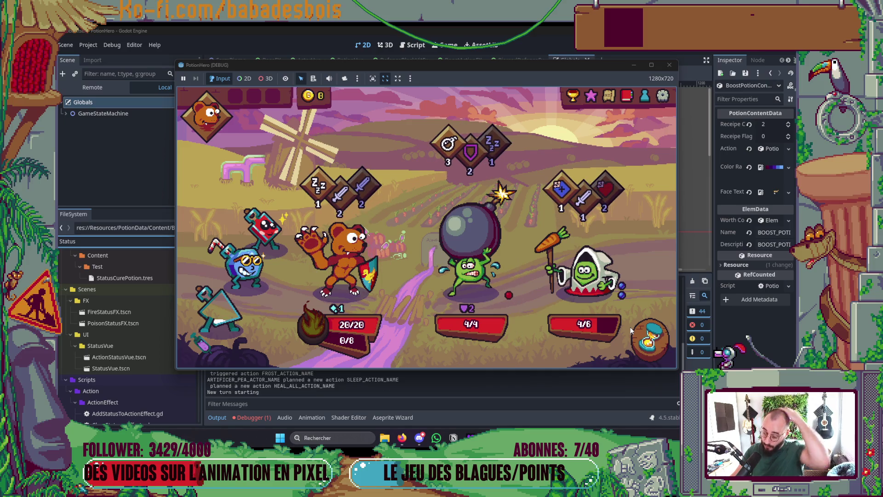
left_click(651, 338)
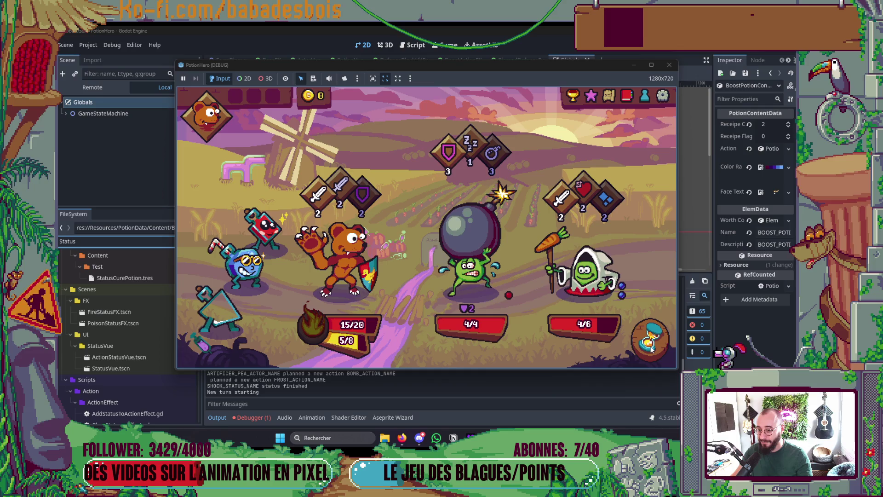
left_click(646, 346)
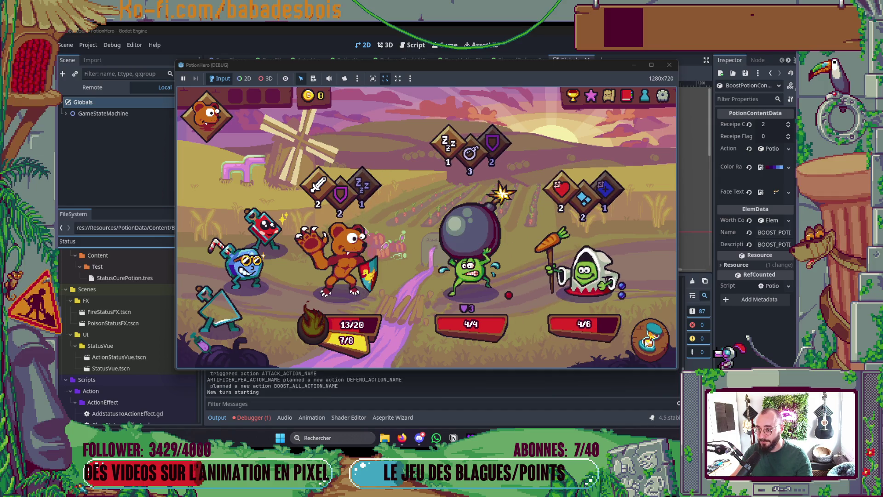
Heal the bear with the red potion and end several more turns.
left_click_drag(259, 261, 336, 268)
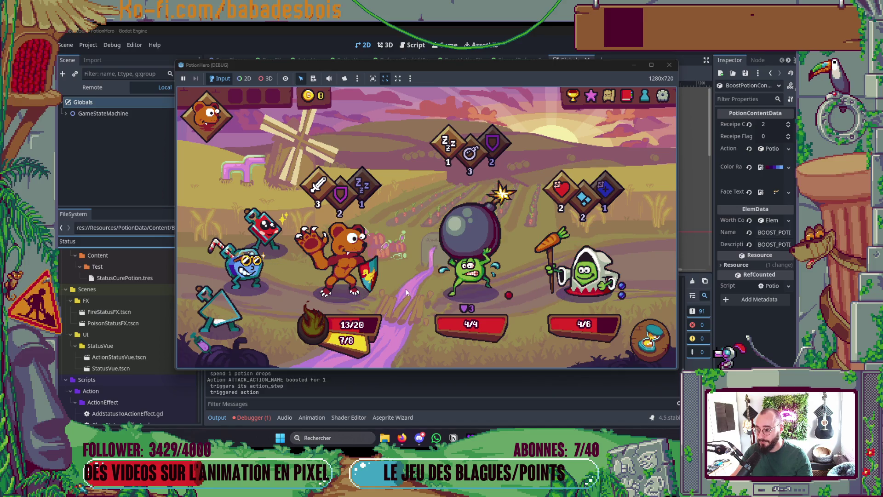
mouse_move(263, 228)
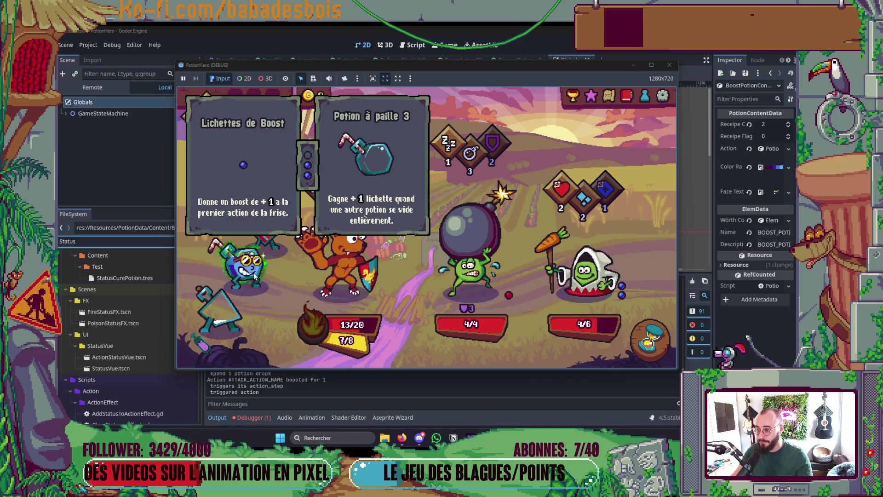
left_click_drag(272, 231, 339, 265)
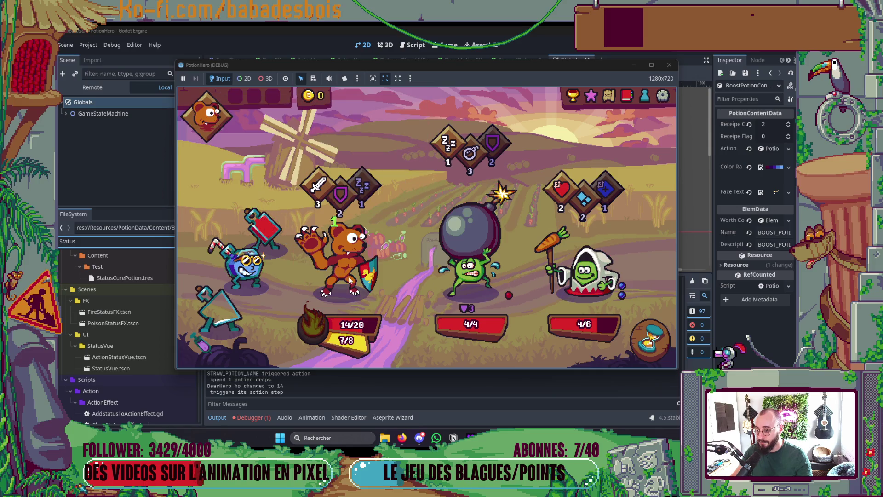
left_click(651, 336)
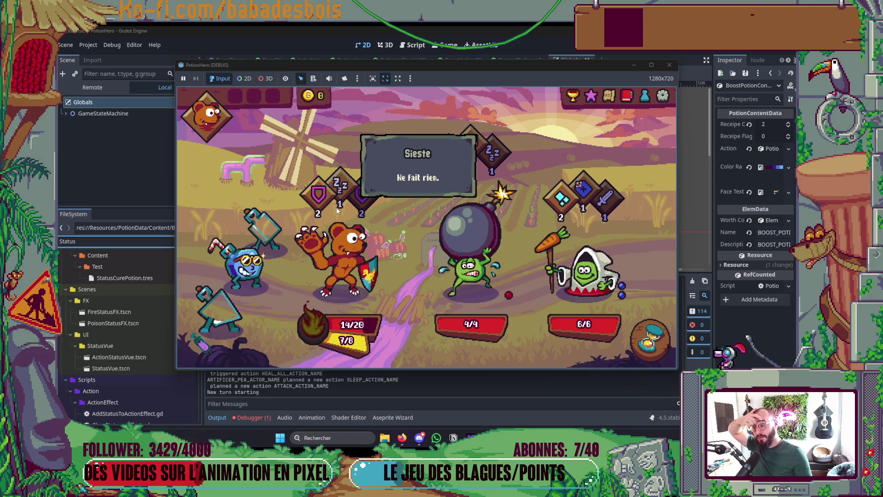
left_click(648, 337)
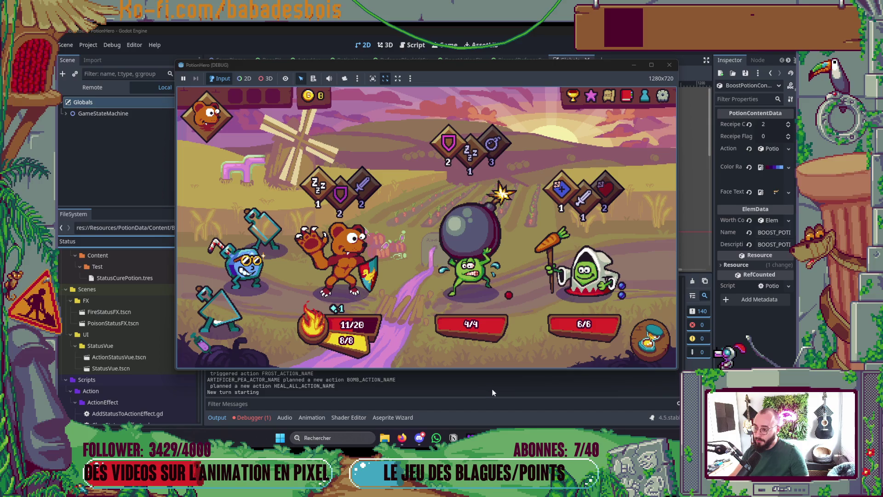
left_click(649, 342)
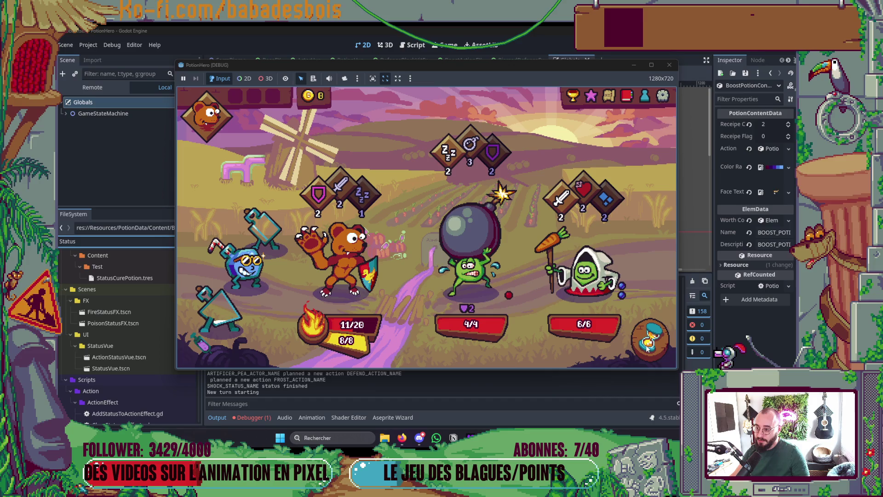
left_click(649, 341)
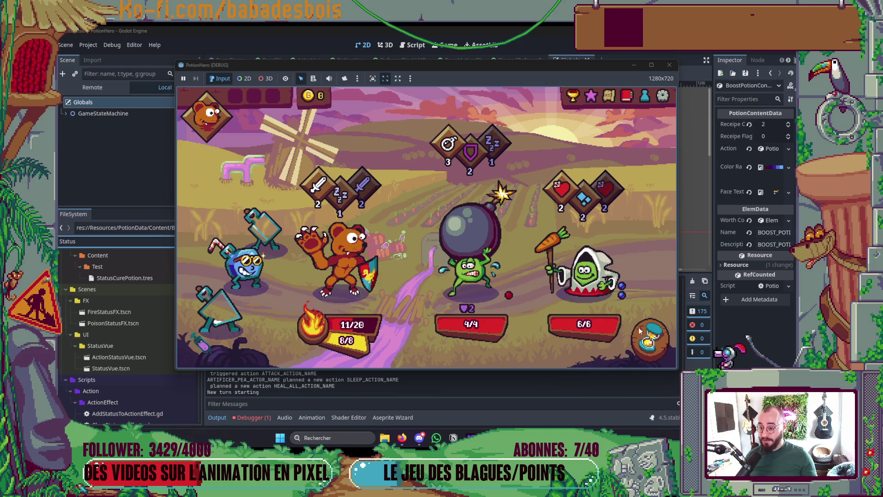
Boost the bear's attack by one so it defeats the bomb enemy, then end the turn.
left_click(345, 292)
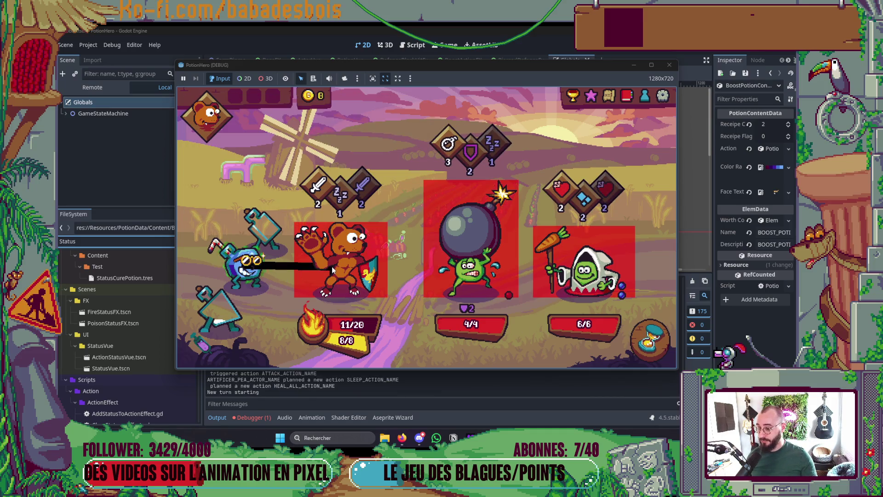
left_click(332, 267)
mouse_move(314, 324)
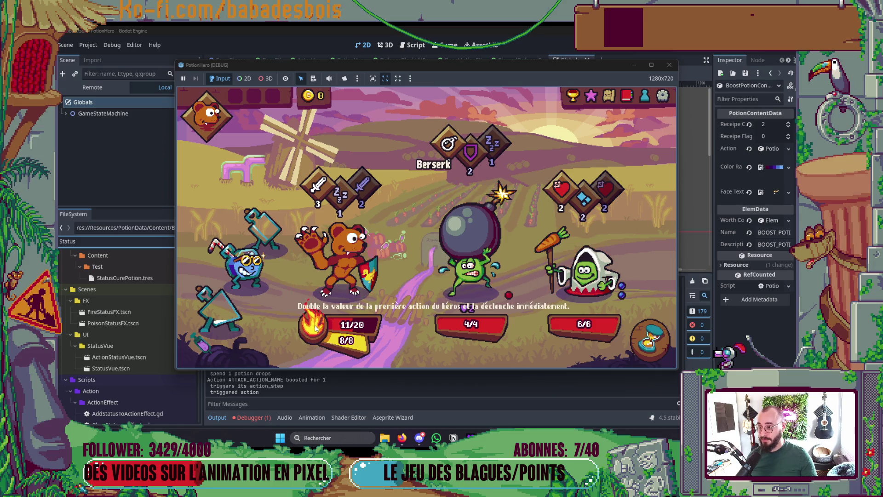
left_click(316, 330)
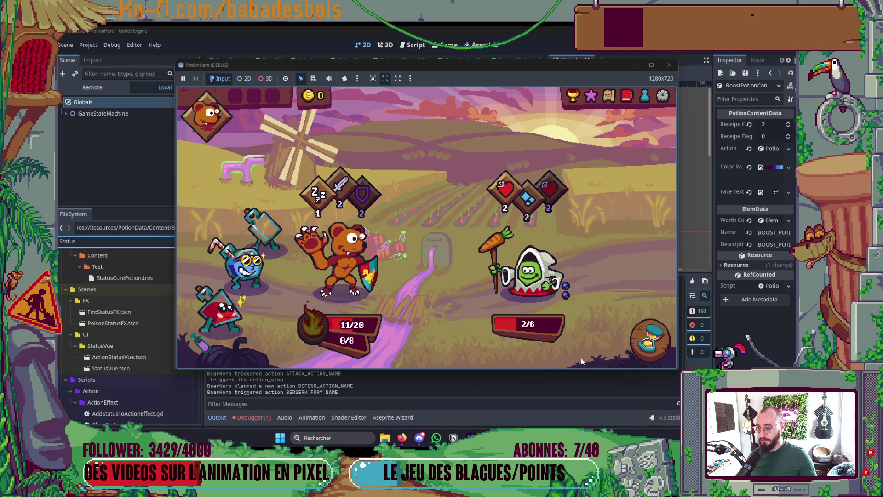
left_click(648, 339)
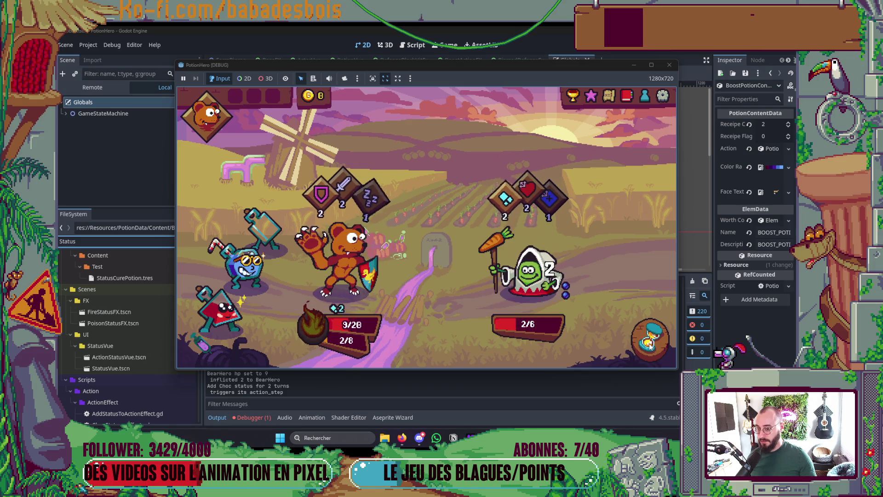
Close and relaunch the game, start a sword battle against two chainsaw enemies, and end a turn.
left_click(669, 65)
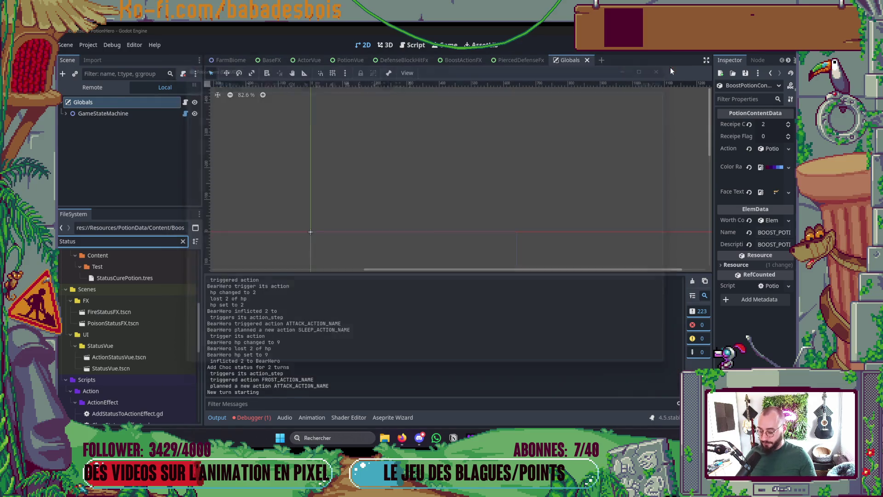
key("F5")
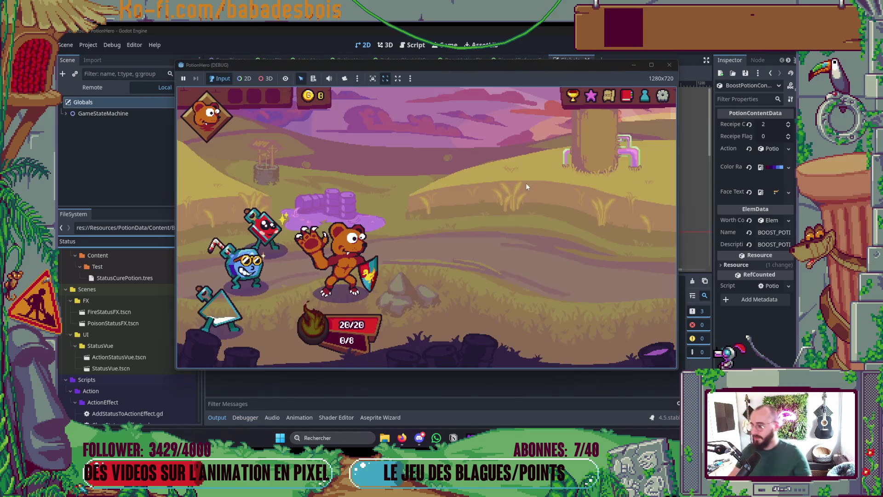
left_click(608, 96)
left_click(278, 235)
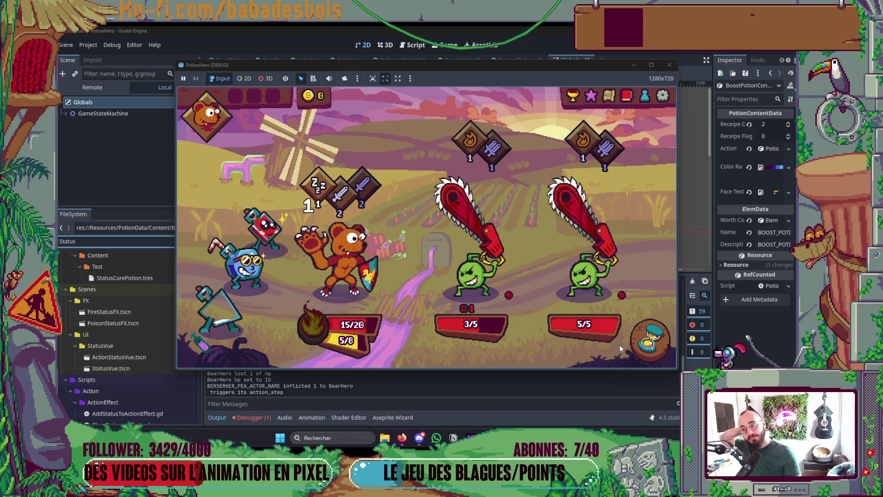
left_click(651, 337)
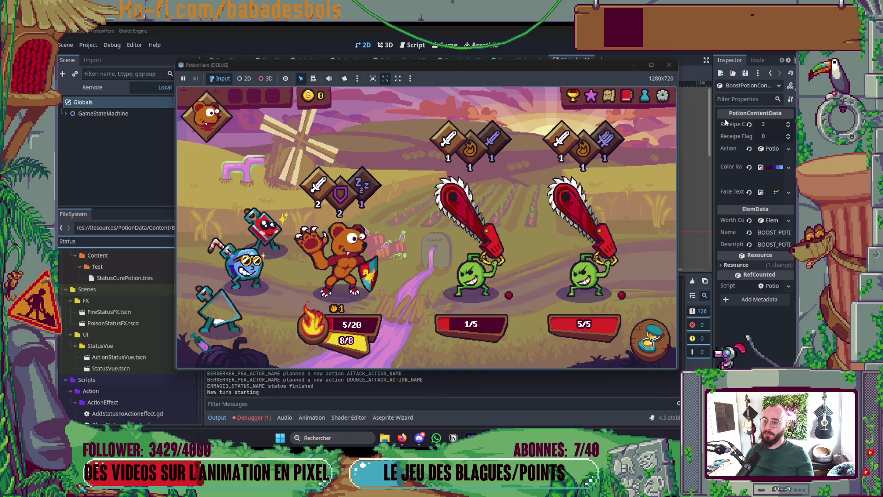
Stop the game, review post_trigger_animation's target loop in Neovim, and switch to the Godot editor.
key("F8")
key("alt+Tab")
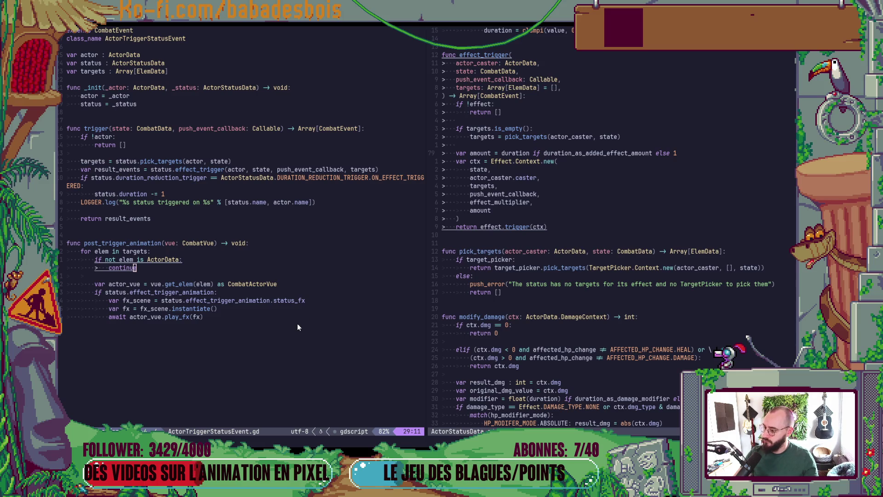
scroll(291, 303, "down", 3)
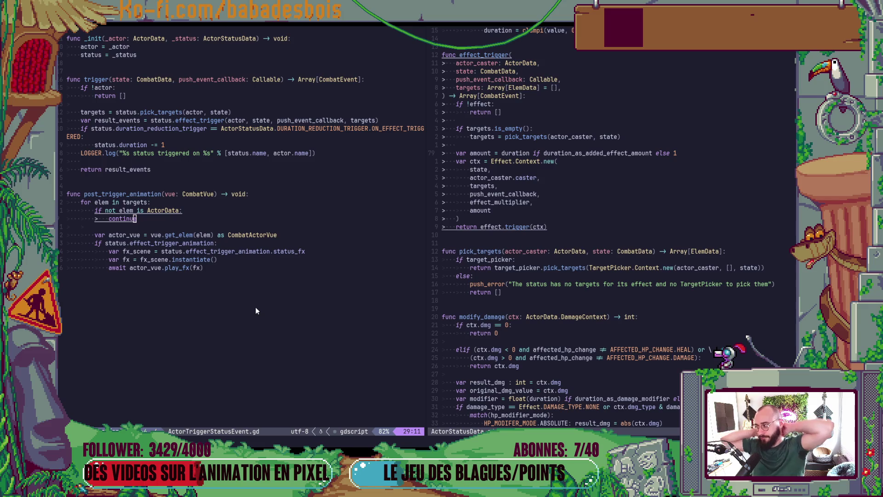
key("alt+Tab")
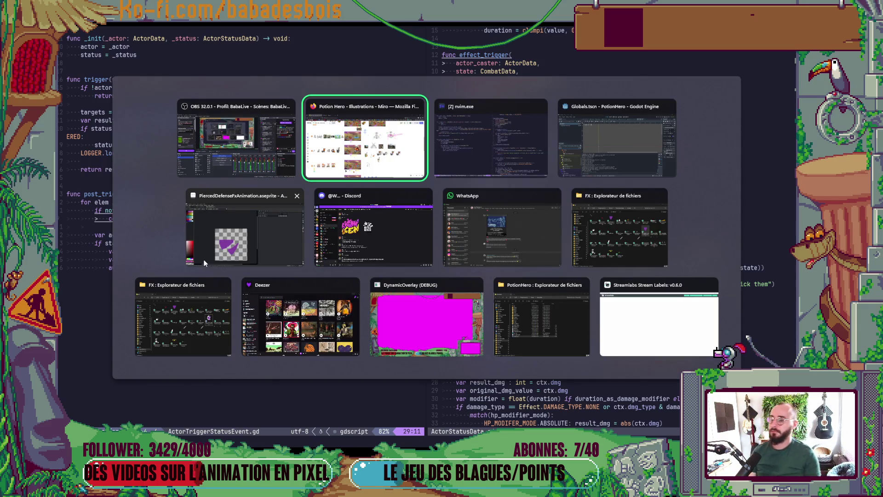
Filter the FileSystem for 'Arti', open ArtificerPeaActor.tres, and widen the Inspector.
key("Tab")
key("Tab")
scroll(178, 308, "down", 3)
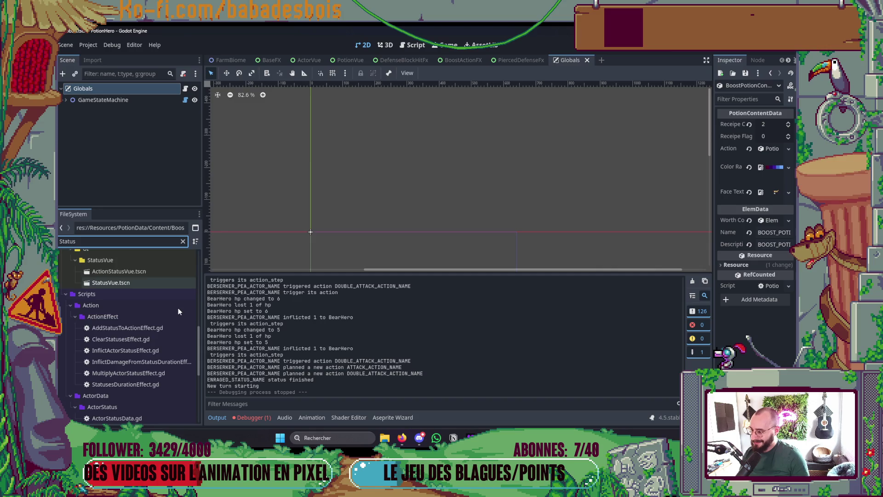
scroll(178, 308, "up", 5)
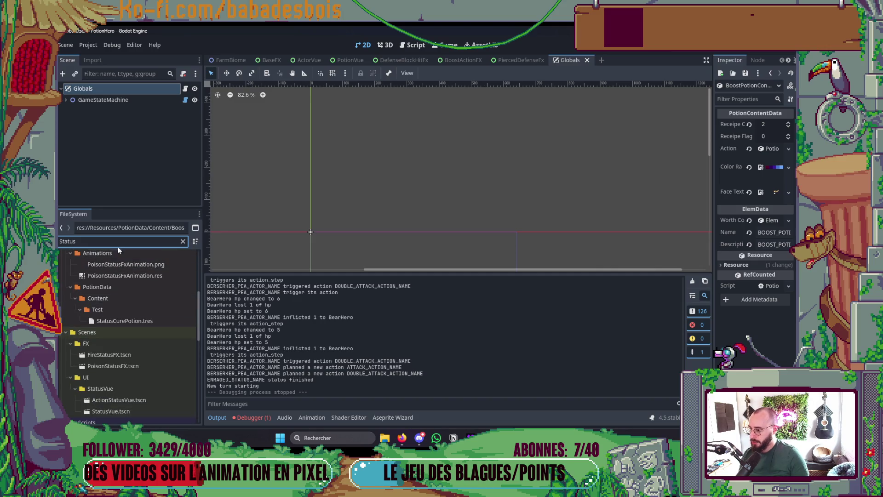
key("BackSpace")
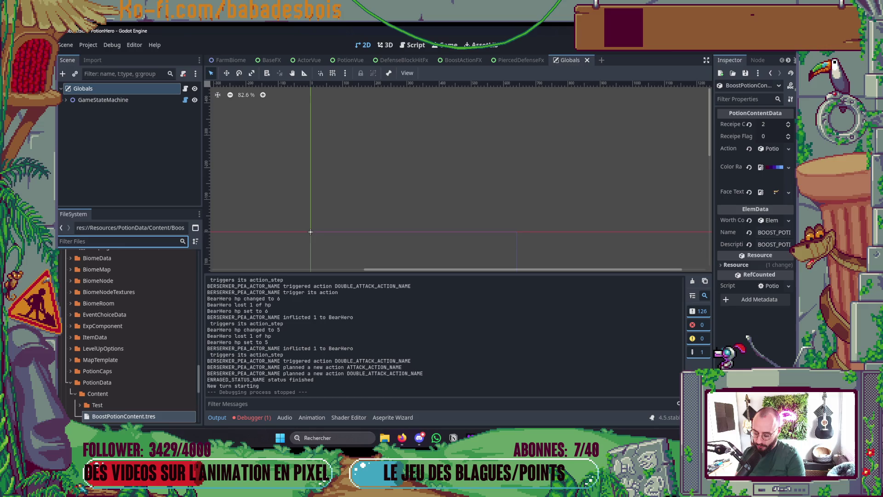
type("Arti")
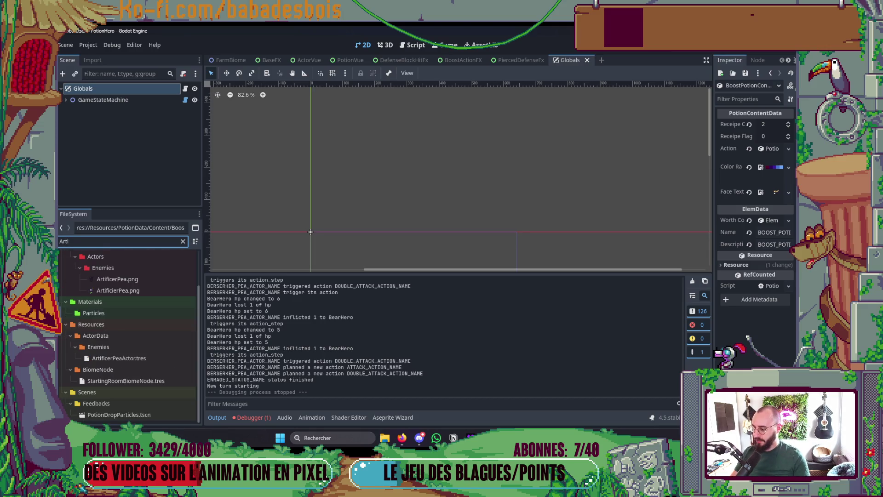
double_click(127, 358)
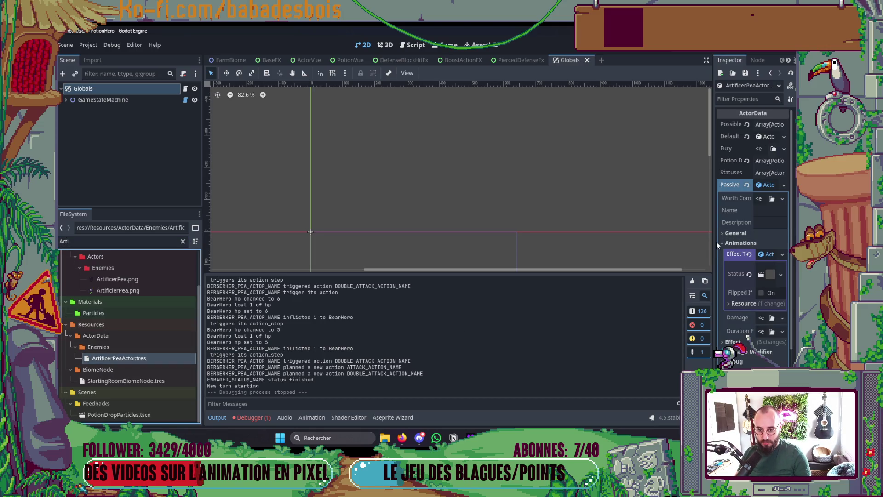
left_click_drag(713, 245, 501, 247)
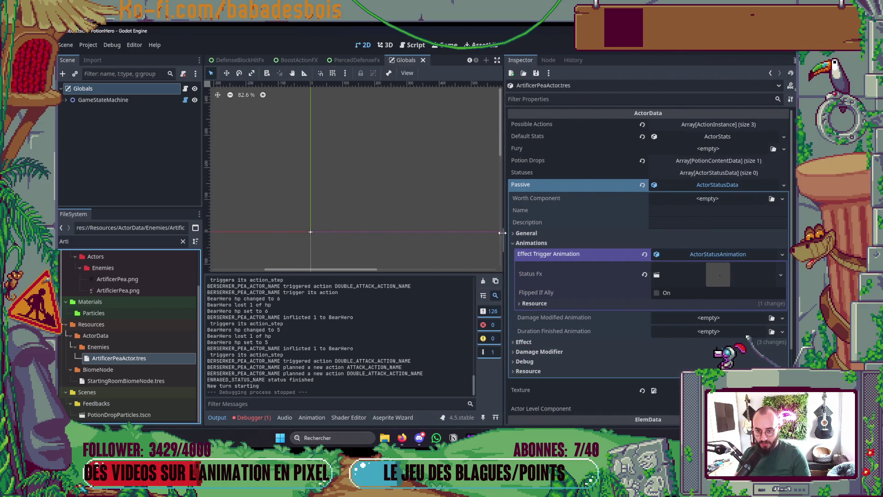
Collapse the trigger animation and Animations groups and expand the passive's Effect settings.
left_click(716, 274)
left_click(713, 256)
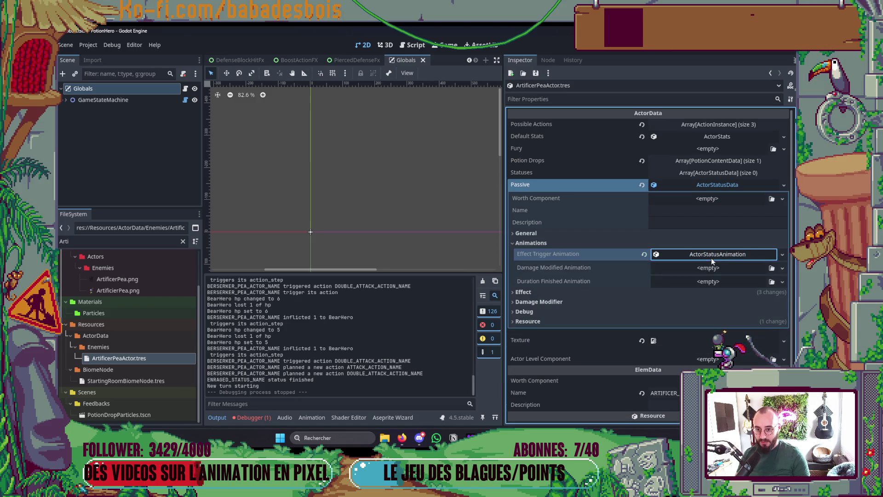
left_click(715, 184)
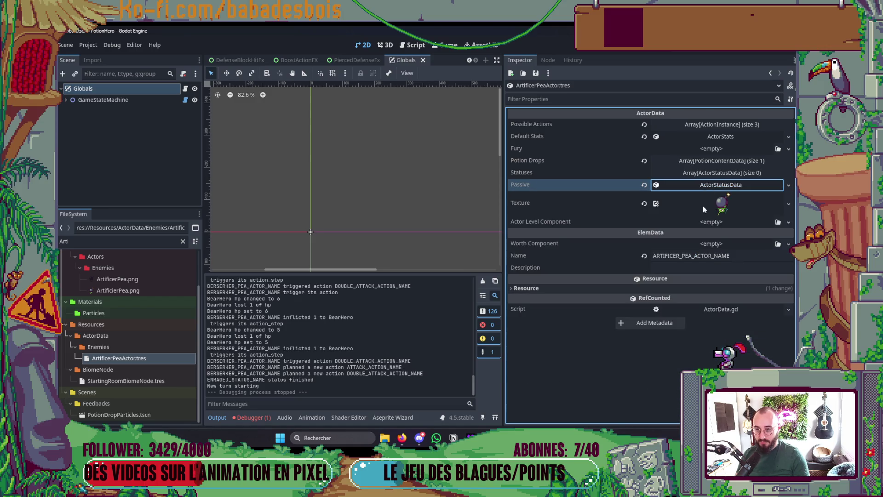
left_click(712, 188)
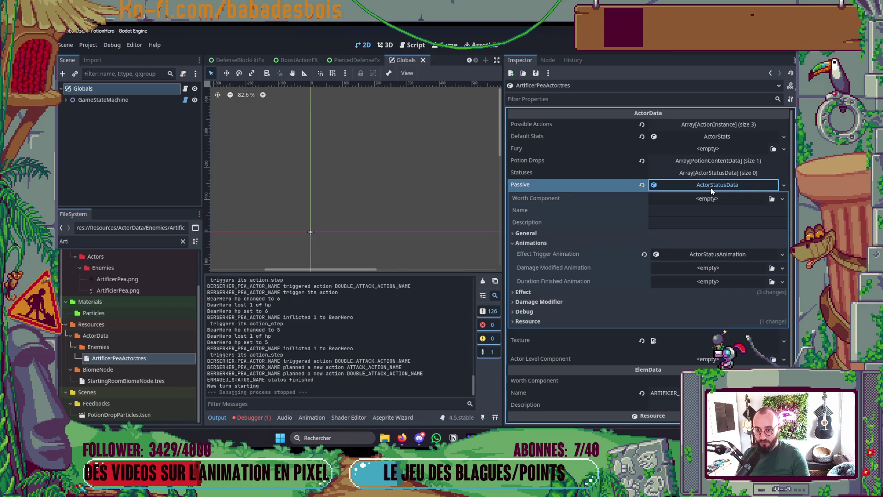
left_click(647, 242)
left_click(629, 242)
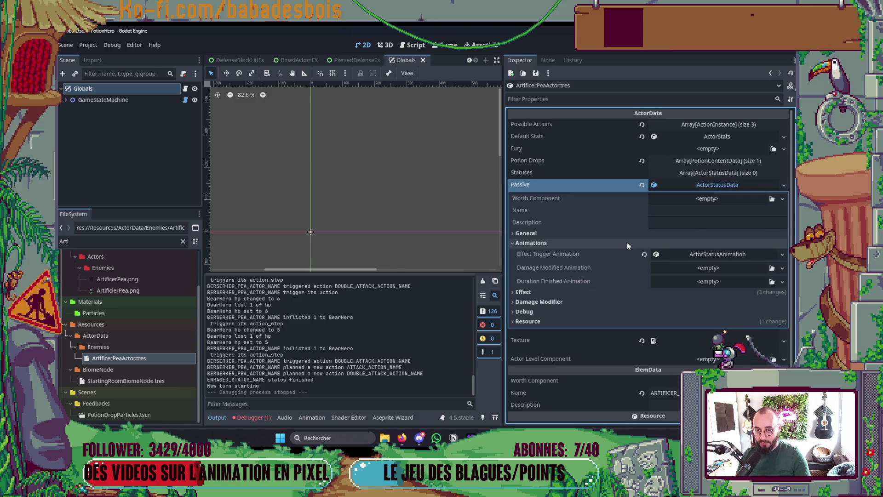
left_click(627, 243)
left_click(567, 252)
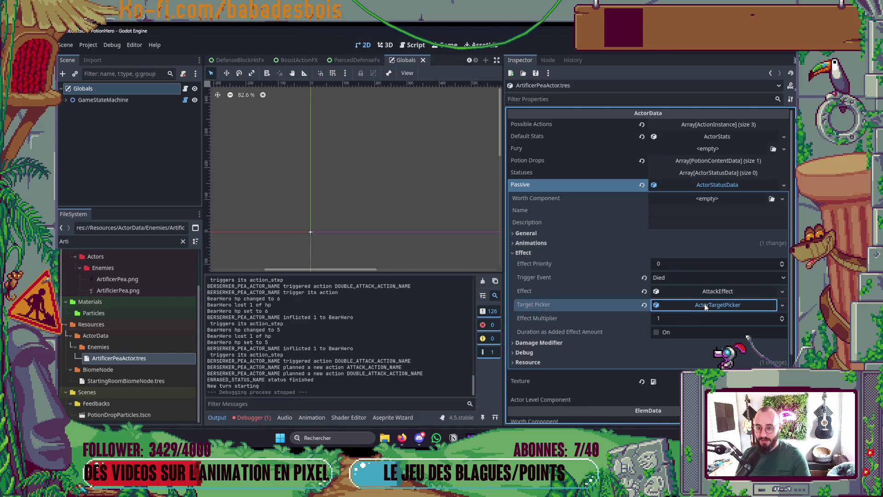
Set the passive's ActorTargetPicker Nb Targets to -1 so all allied targets are affected.
left_click(718, 304)
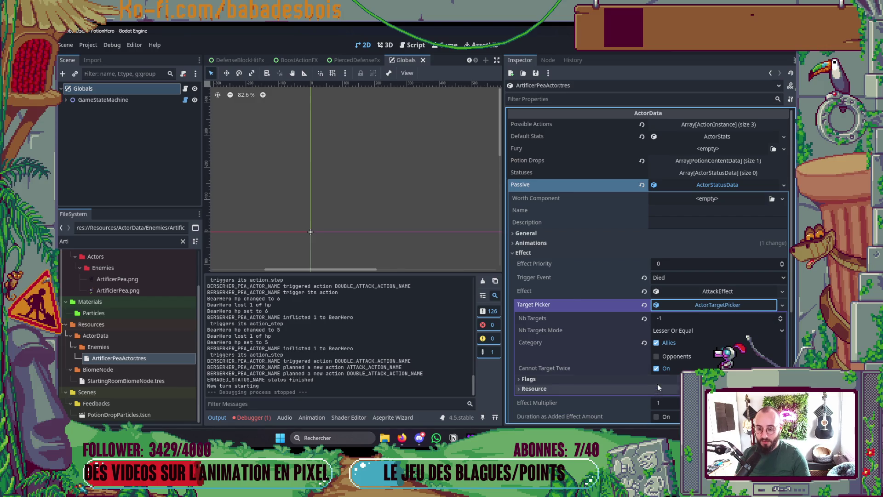
left_click(706, 308)
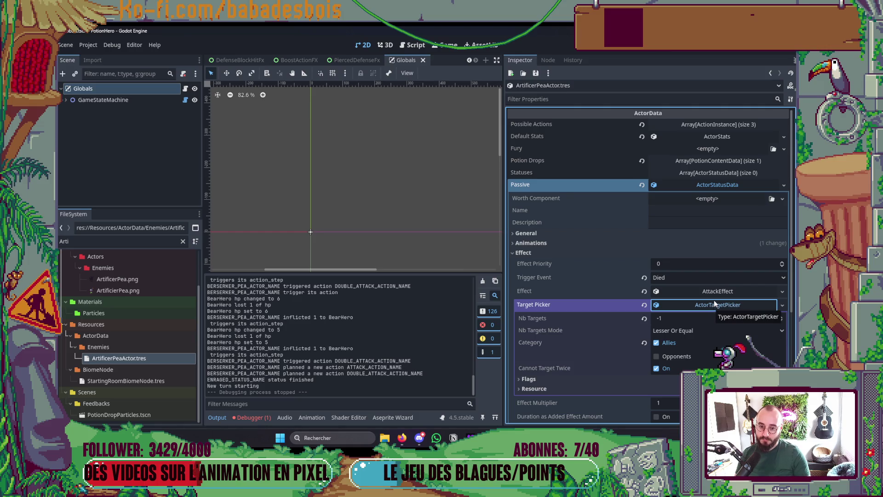
left_click(714, 304)
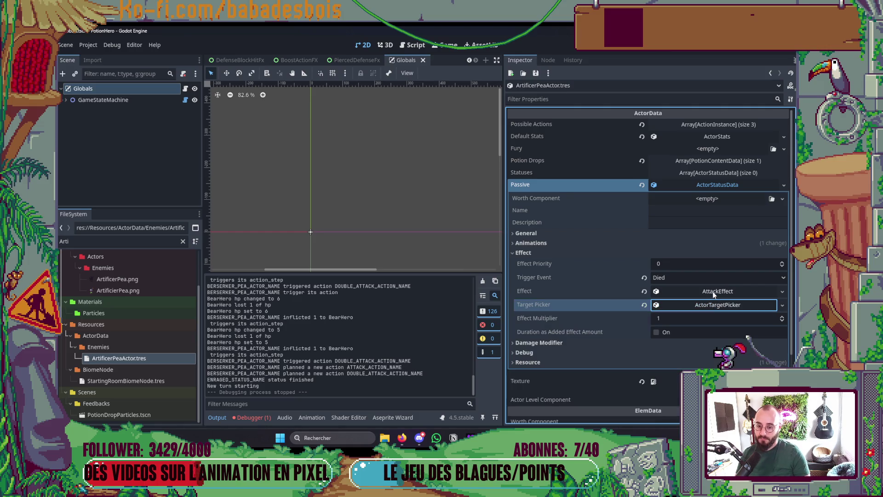
left_click(702, 304)
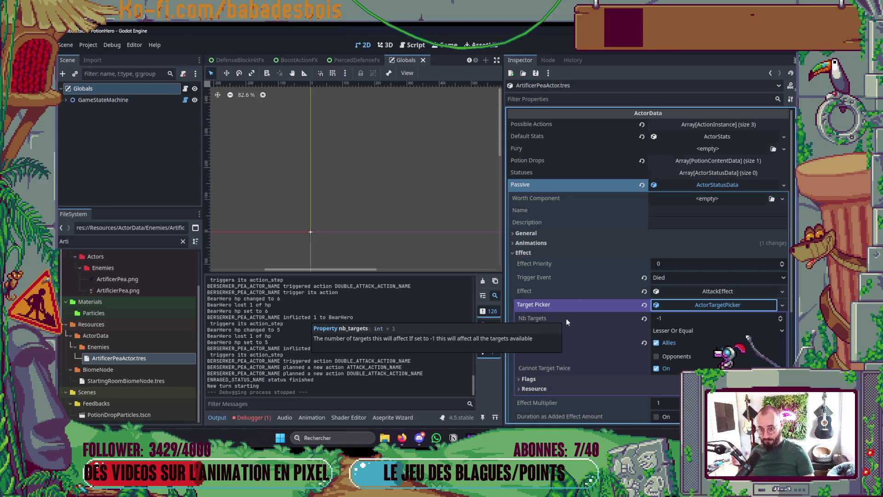
left_click(780, 316)
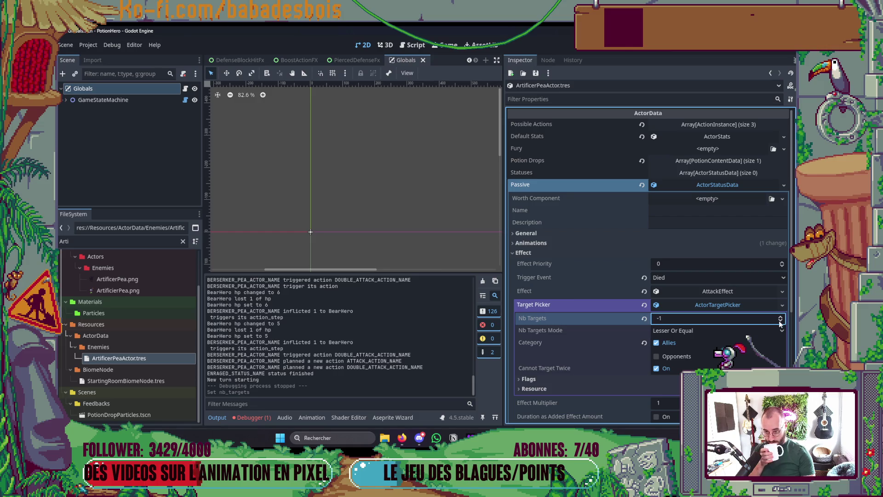
left_click(781, 316)
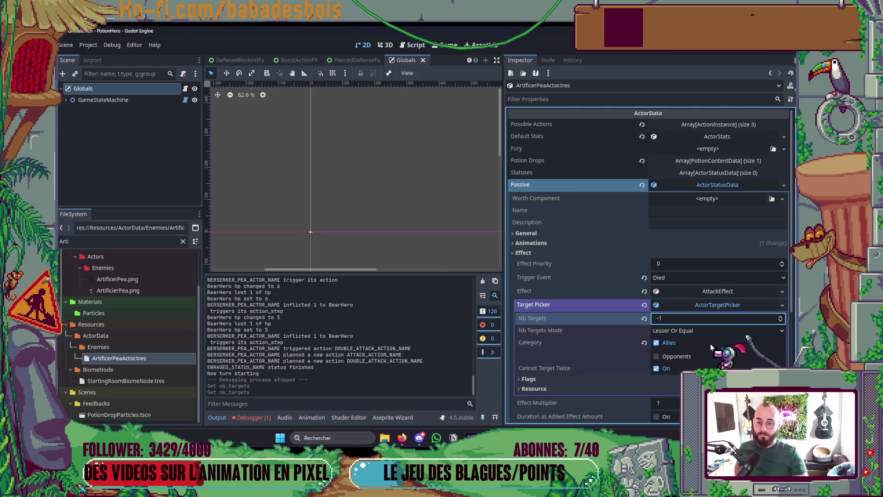
left_click(713, 306)
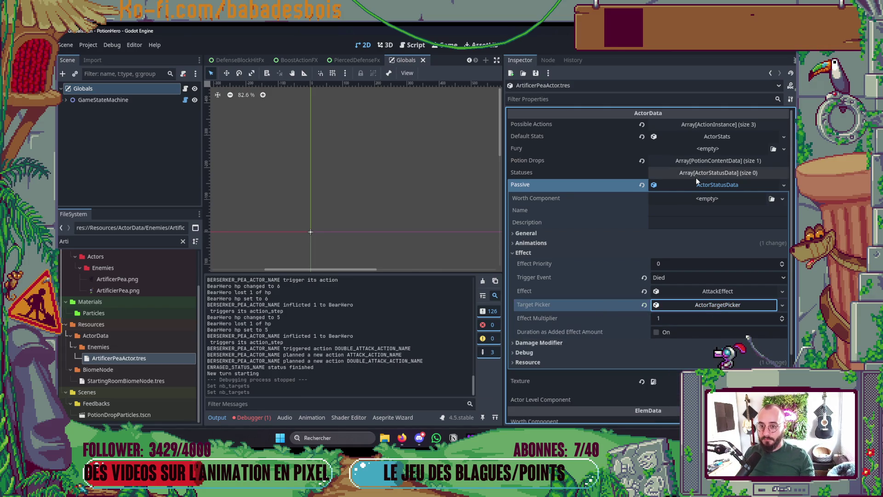
Save and run the project, play into a fight against a chainsaw pea and farmer pig, then stop the game.
left_click(718, 184)
key("ctrl+s")
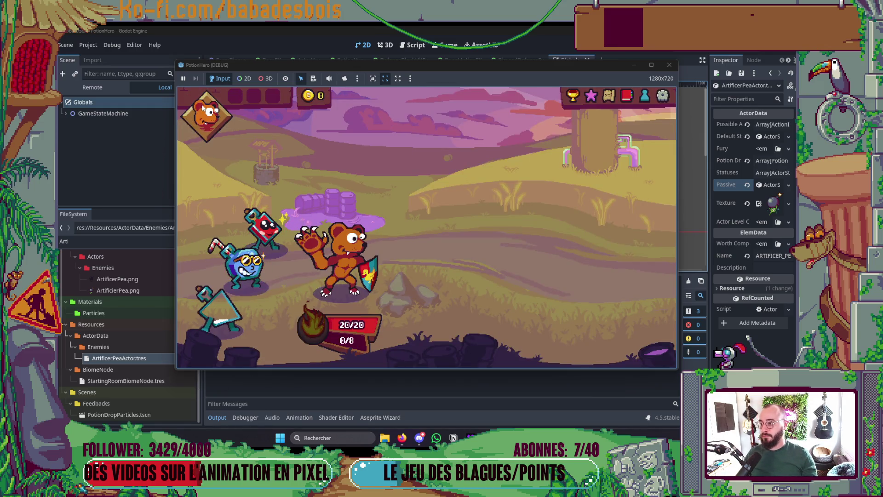
left_click(207, 114)
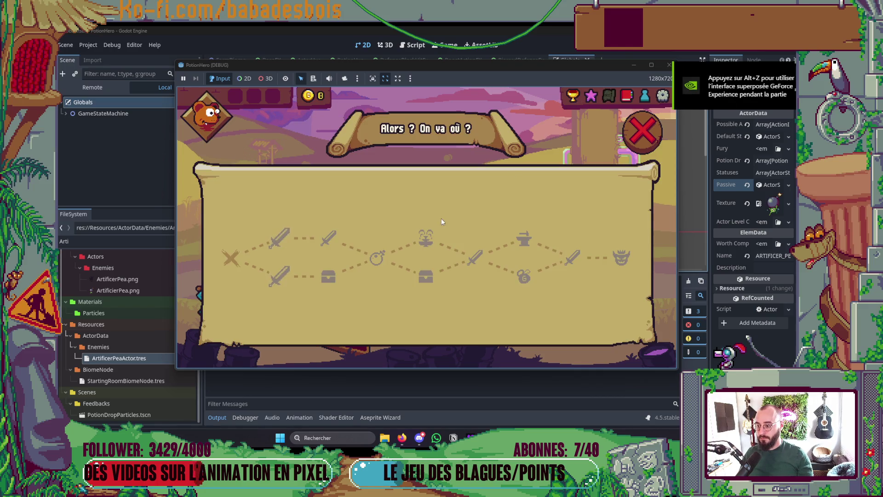
left_click(276, 238)
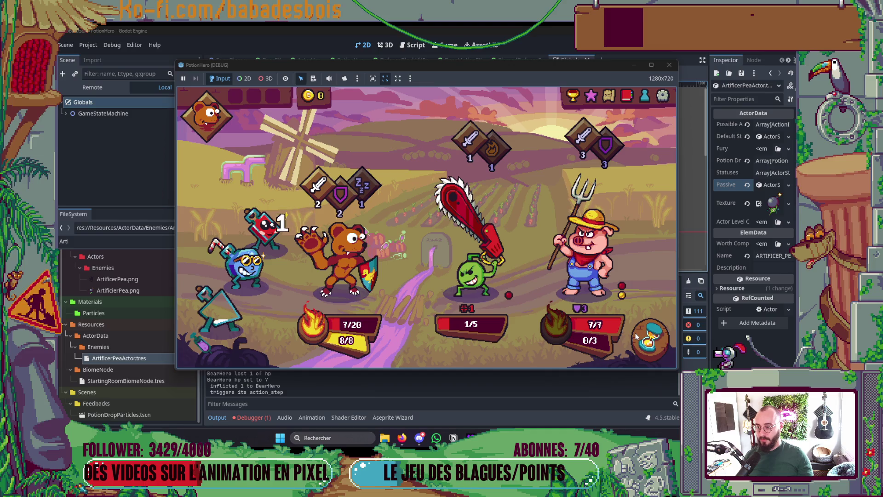
left_click(669, 66)
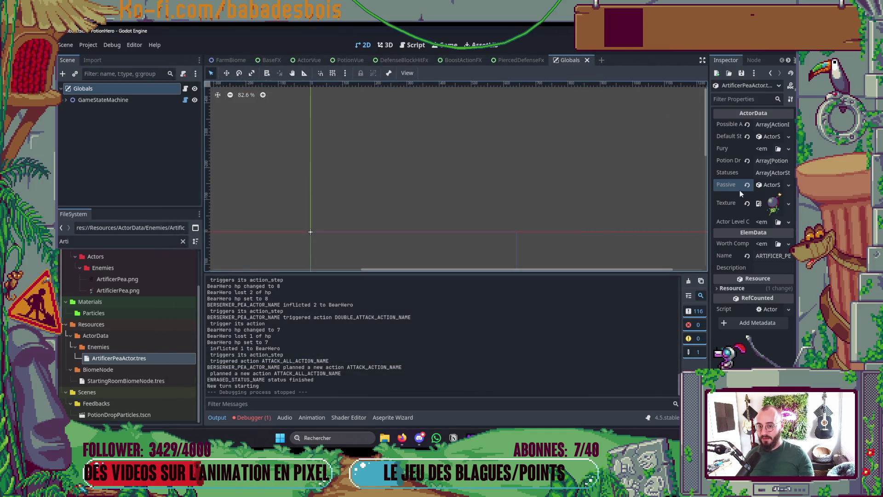
Review the ArtificerPea passive's Effect settings in the Inspector, then return to Neovim.
left_click(771, 186)
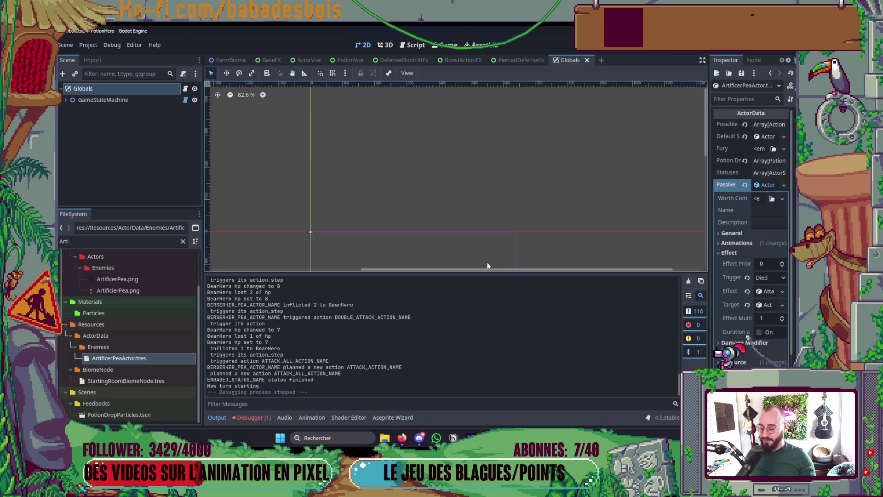
key("alt+Tab")
key("alt+Tab")
key("alt+Tab")
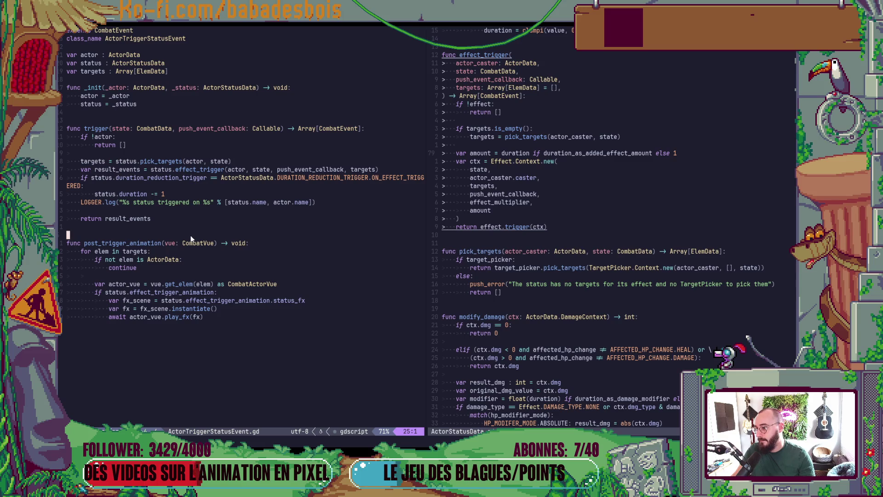
left_click(236, 102)
left_click(257, 158)
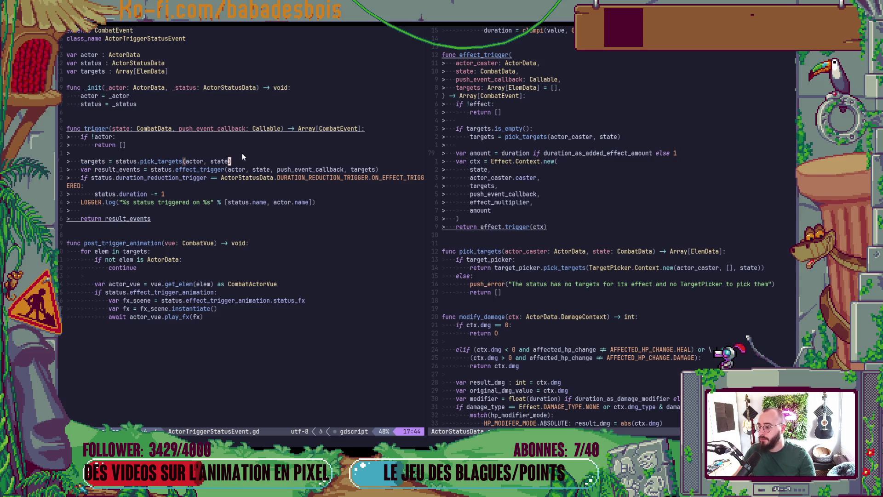